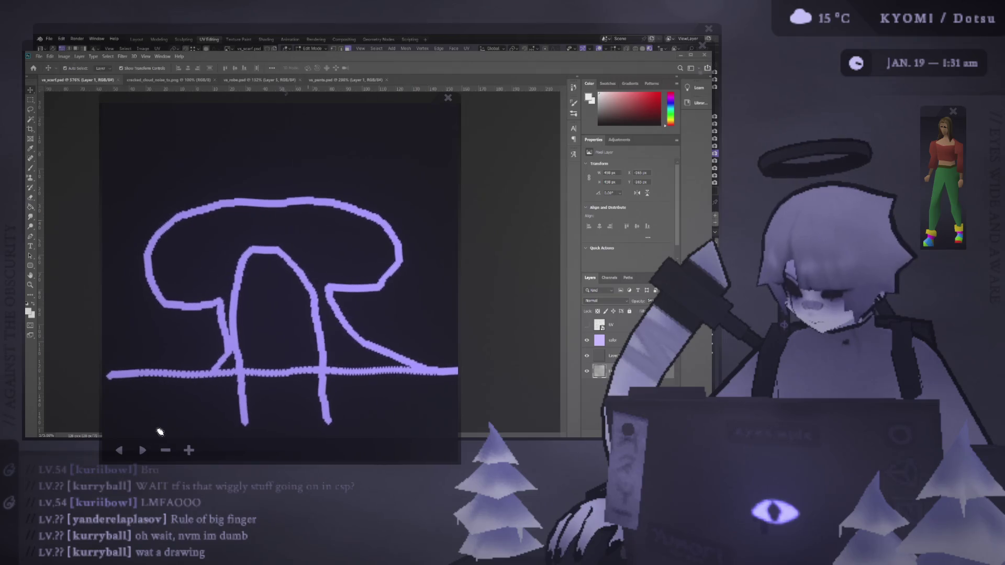
# Undo the purple doodle strokes and close the drawing overlay to reveal the lavender canvas
pyautogui.click(126, 454)
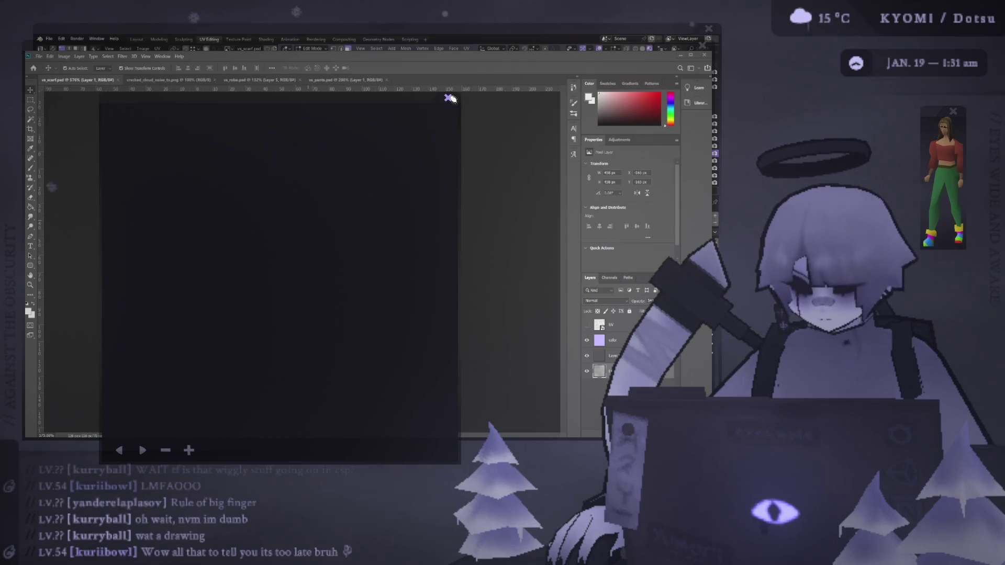
pyautogui.click(449, 98)
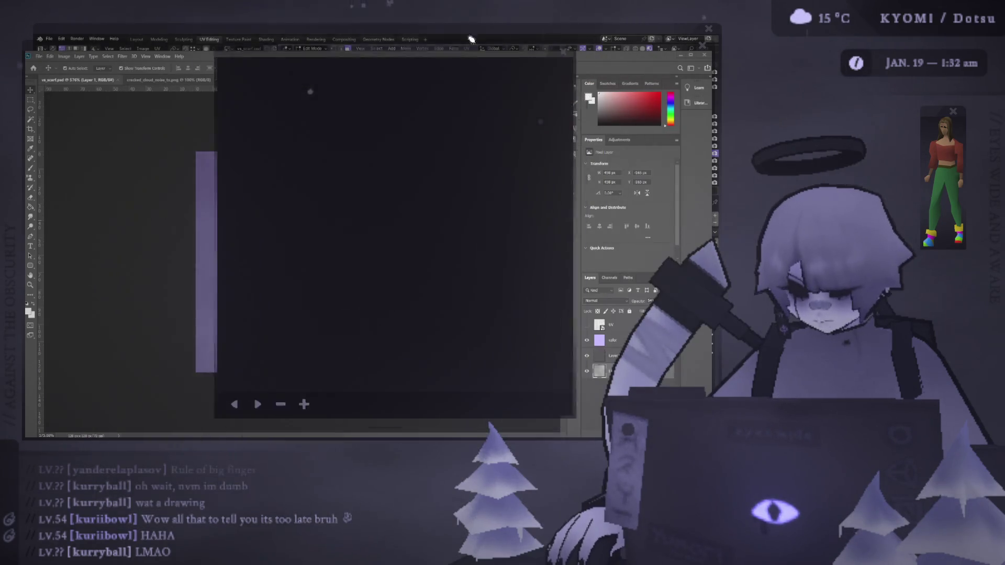
pyautogui.moveTo(331, 141)
pyautogui.mouseDown()
pyautogui.moveTo(416, 370)
pyautogui.moveTo(312, 96)
pyautogui.moveTo(408, 293)
pyautogui.moveTo(482, 45)
pyautogui.moveTo(427, 168)
pyautogui.mouseUp()
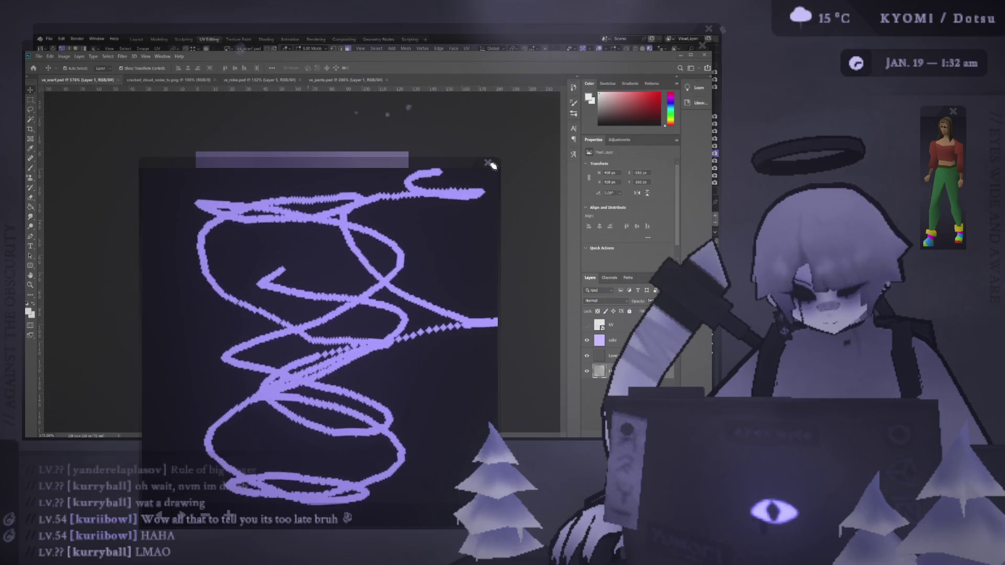
pyautogui.click(489, 162)
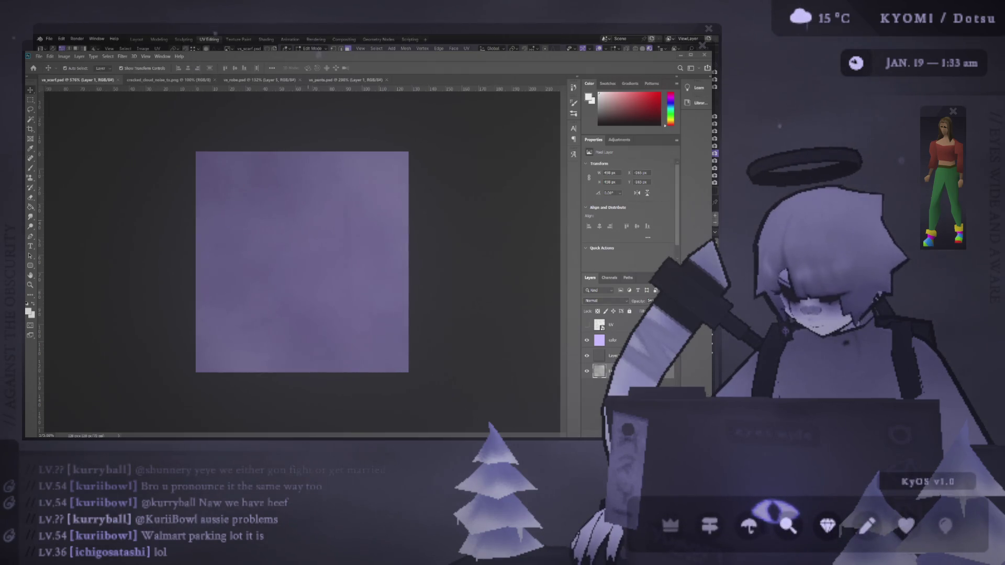
pyautogui.hotkey('alt', 'Tab')
pyautogui.hotkey('alt', 'Tab')
pyautogui.hotkey('alt', 'Tab')
pyautogui.click(158, 49)
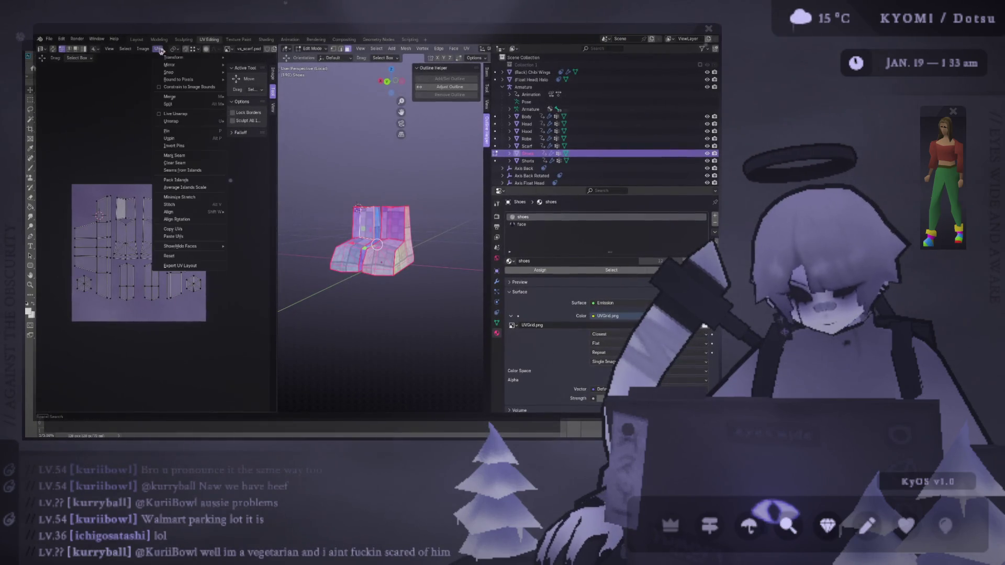
pyautogui.click(195, 269)
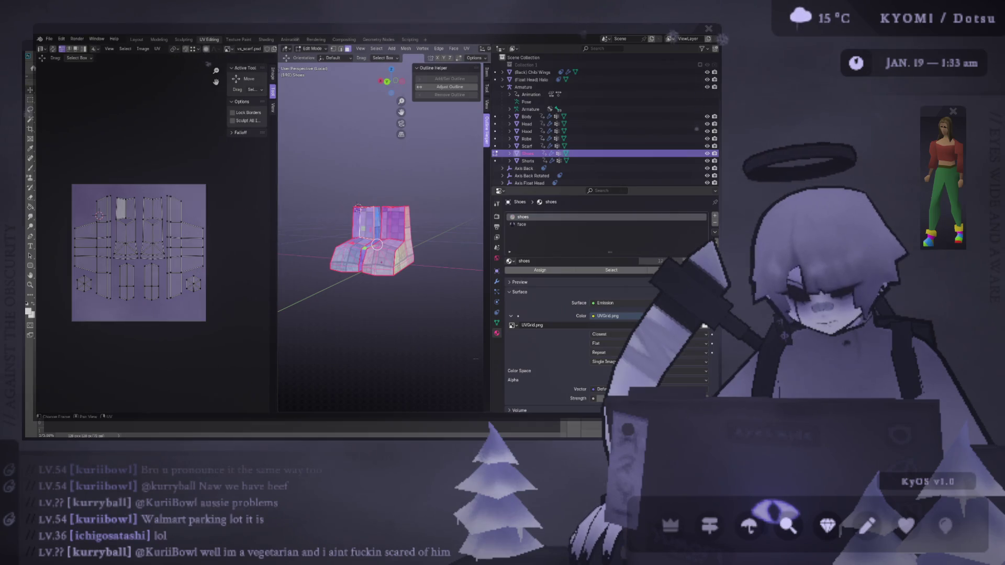
pyautogui.hotkey('alt', 'Tab')
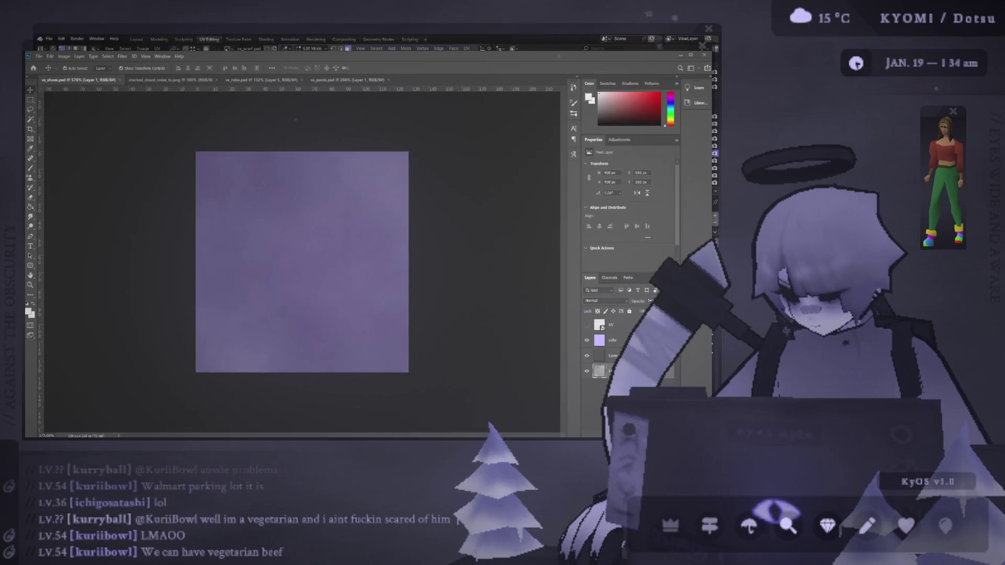
# Export the shoe UV layout from Blender and place it as a committed layer over the lavender texture
pyautogui.click(427, 34)
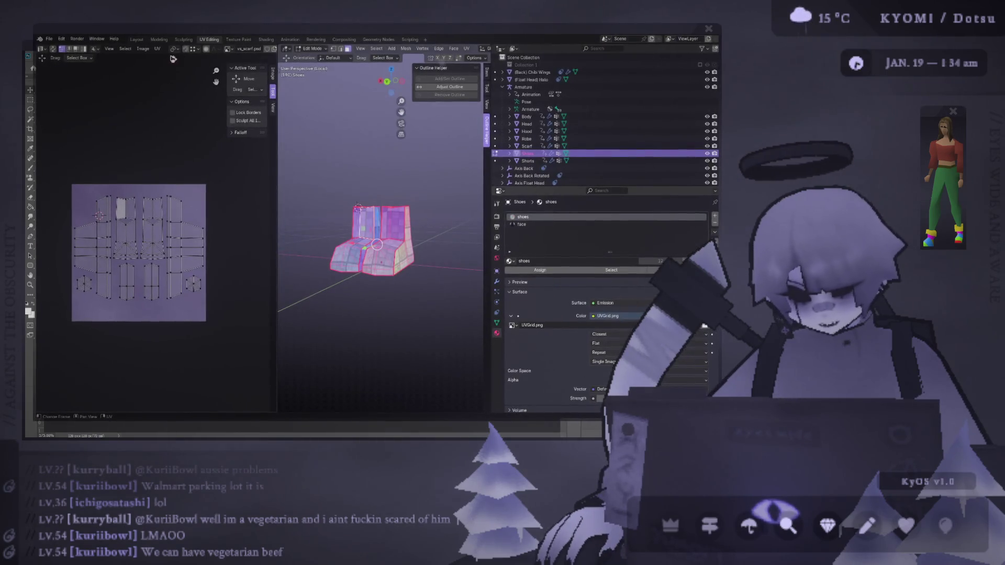
pyautogui.click(156, 48)
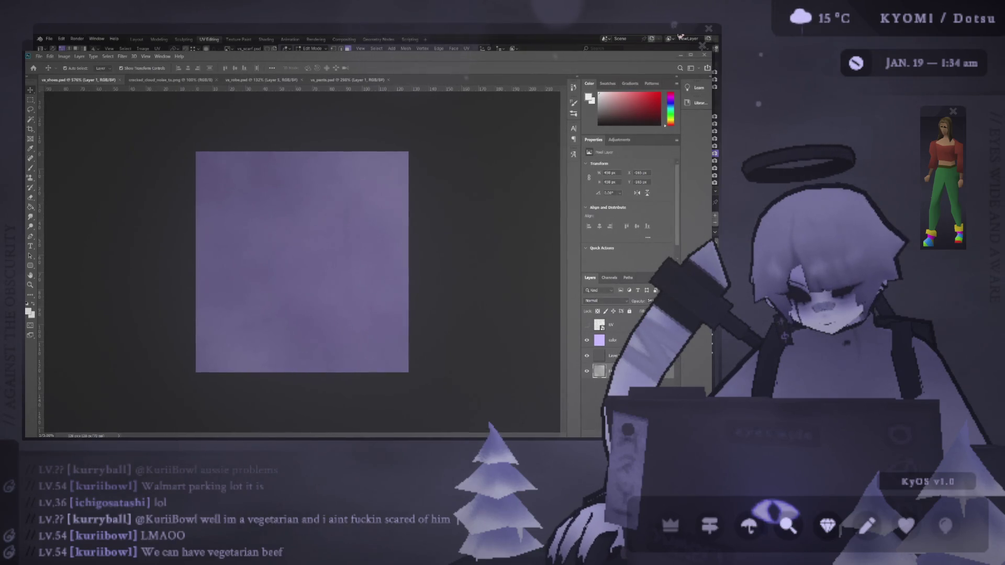
pyautogui.moveTo(678, 36); pyautogui.dragTo(247, 98)
pyautogui.press('Return')
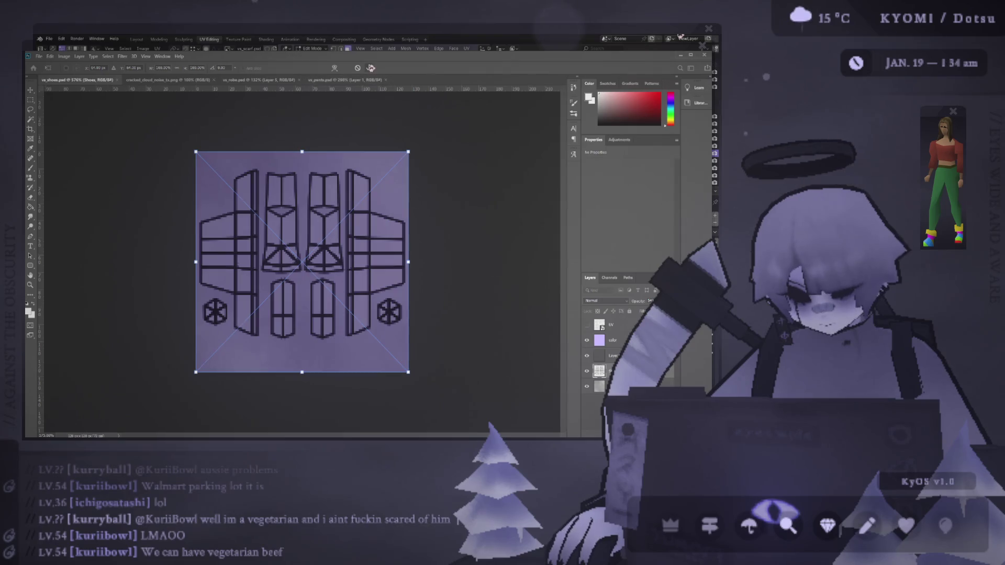
pyautogui.click(252, 120)
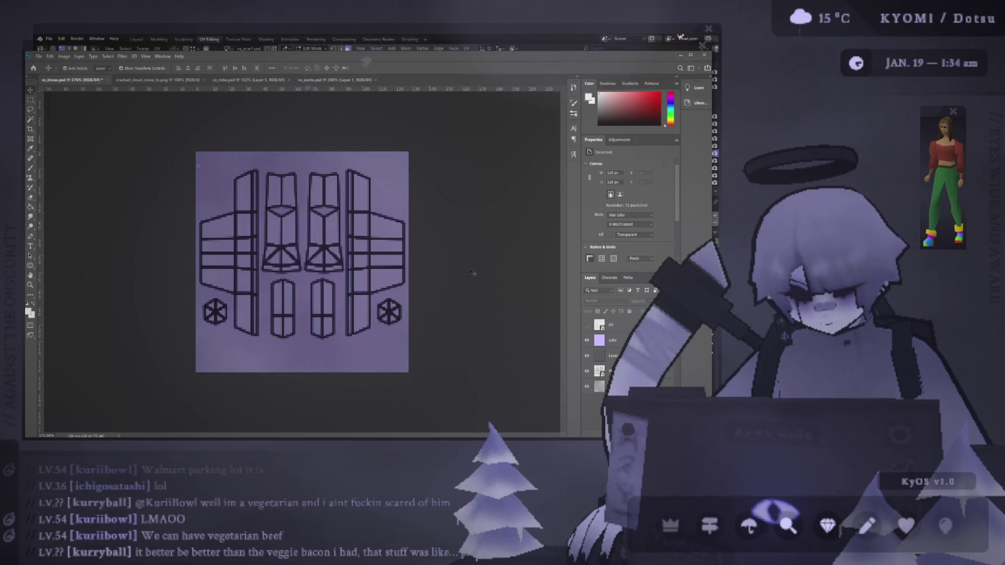
pyautogui.hotkey('alt', '.')
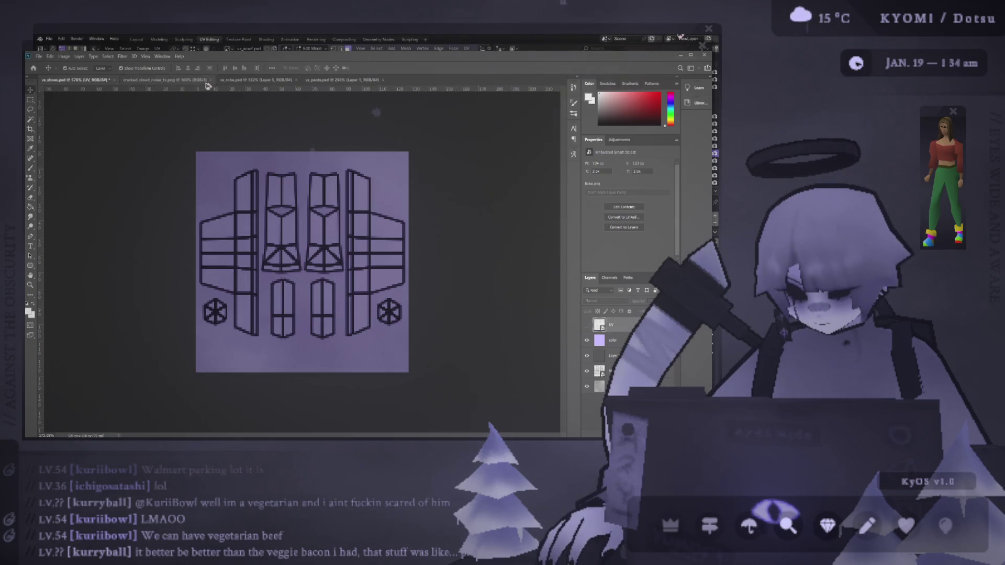
# In vs_robe.psd, set the cloud-noise layer's opacity to 54%
pyautogui.click(337, 81)
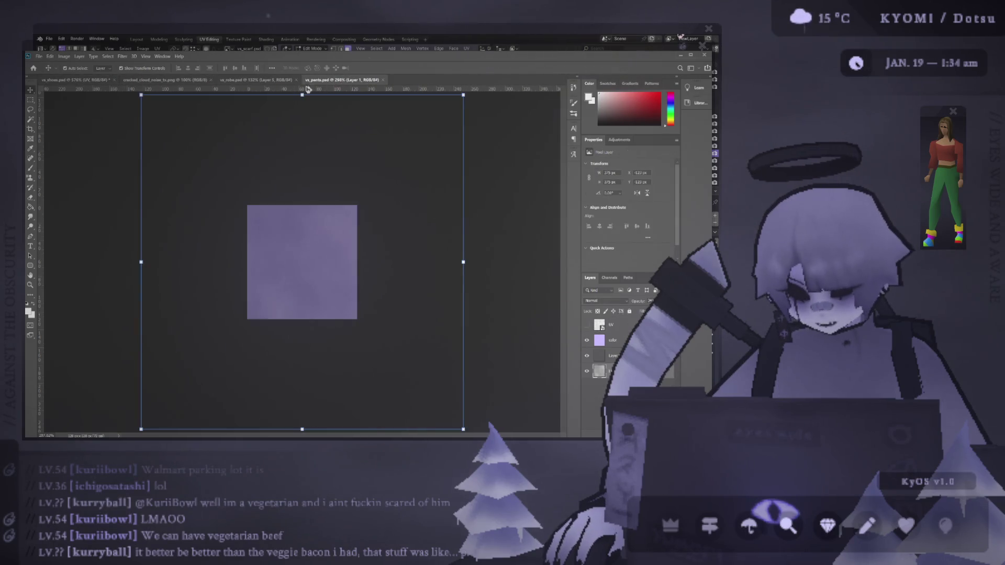
pyautogui.click(238, 81)
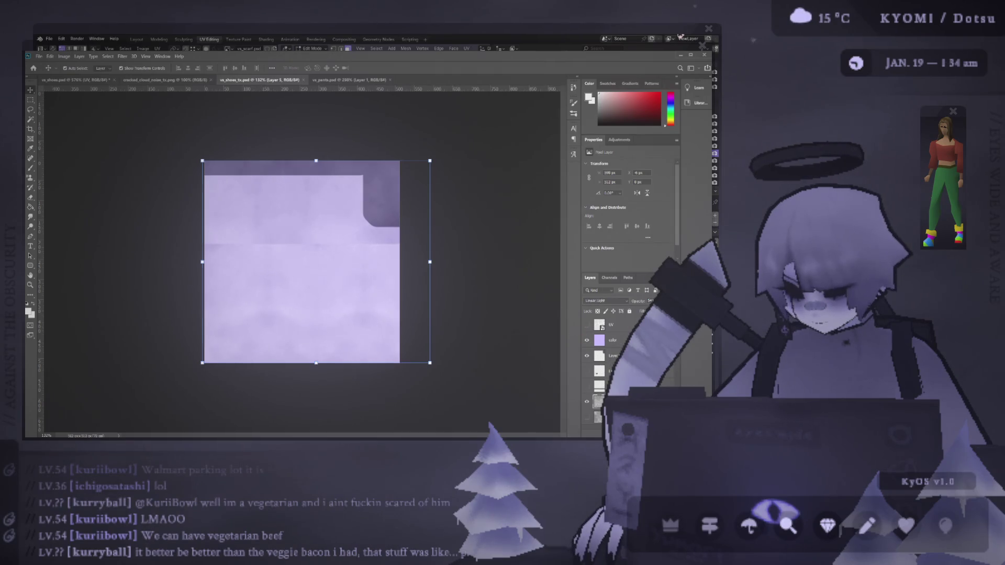
pyautogui.press('Delete')
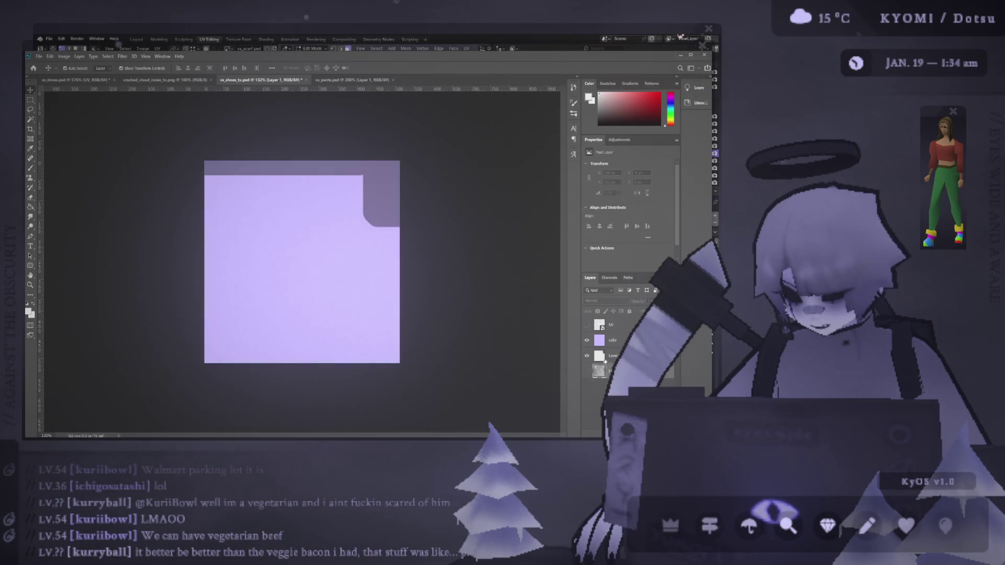
pyautogui.hotkey('ctrl', 'z')
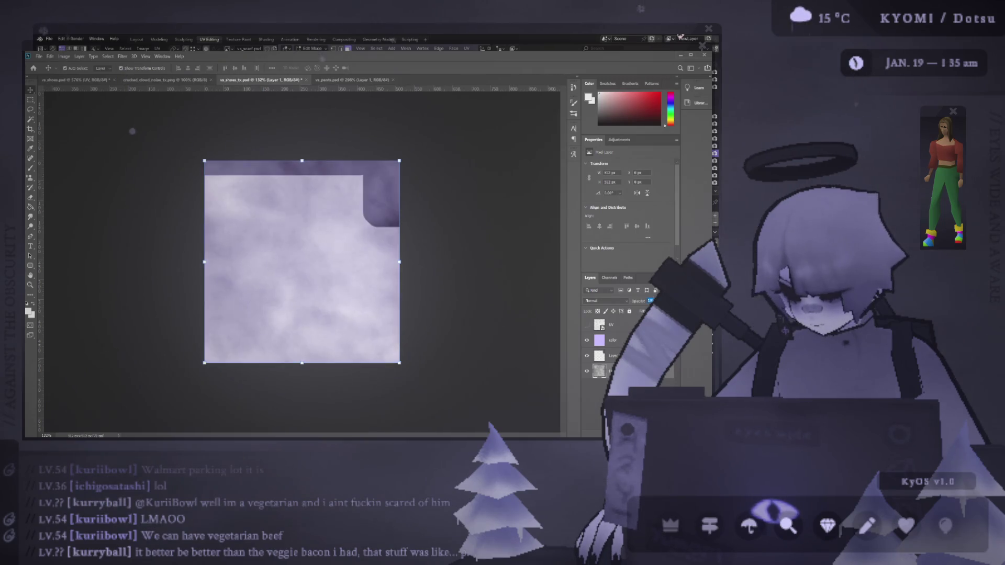
pyautogui.write('54')
# Paste a character reference image, move and squeeze it, then delete it
pyautogui.click(610, 355)
pyautogui.hotkey('ctrl', 'v')
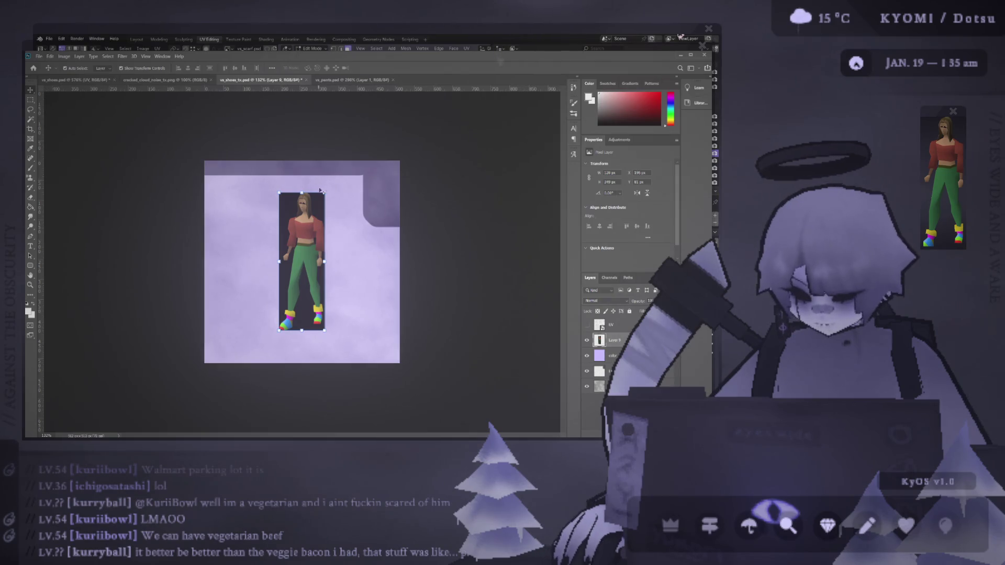
pyautogui.moveTo(294, 230); pyautogui.dragTo(221, 252)
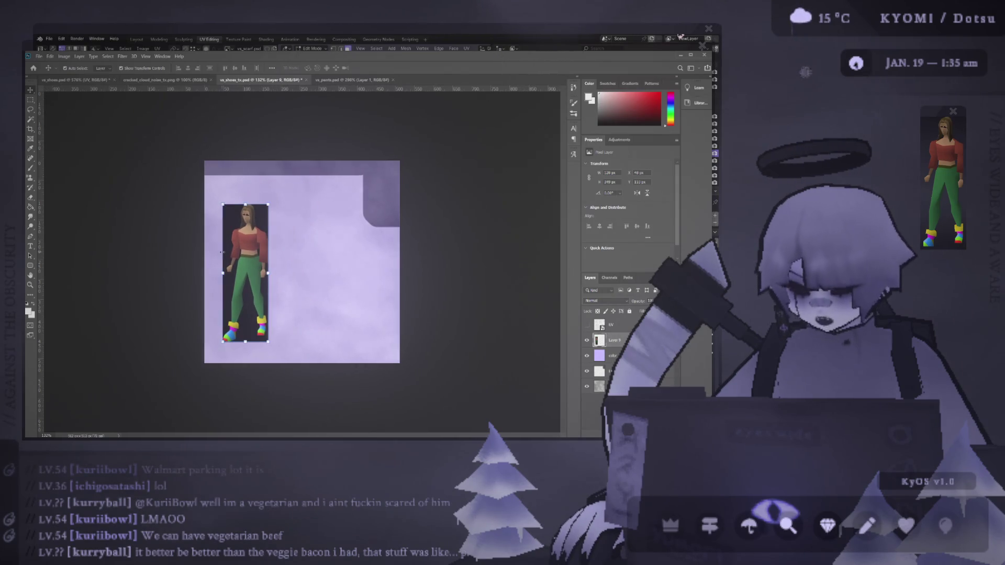
pyautogui.hotkey('ctrl', 't')
pyautogui.moveTo(222, 273)
pyautogui.mouseDown()
pyautogui.moveTo(245, 273)
pyautogui.moveTo(244, 207)
pyautogui.moveTo(290, 215)
pyautogui.mouseUp()
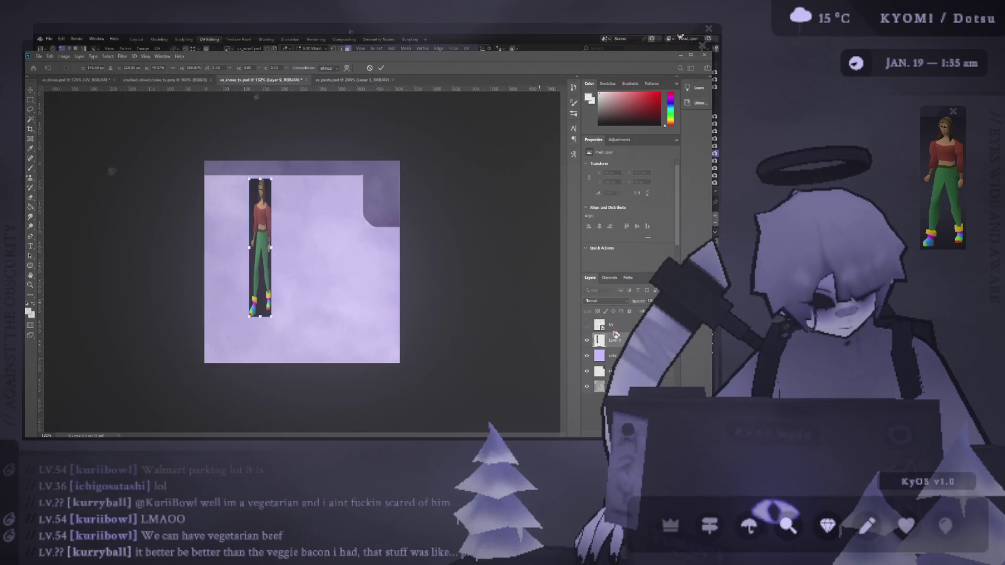
pyautogui.press('Escape')
pyautogui.press('Delete')
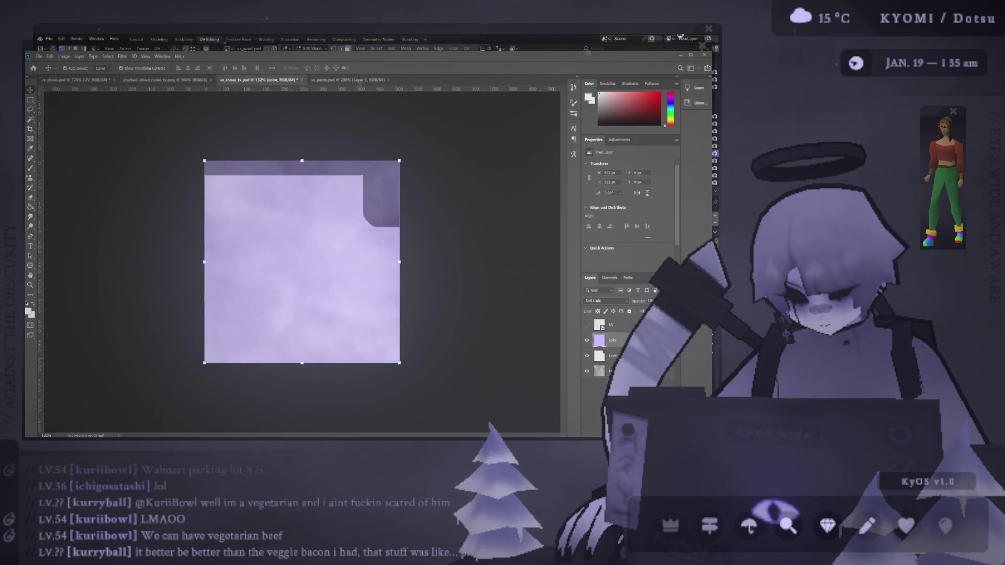
# Place the Shoes UV layout scaled to fill the canvas, then minimize Photoshop to show Blender
pyautogui.moveTo(364, 112); pyautogui.dragTo(307, 101)
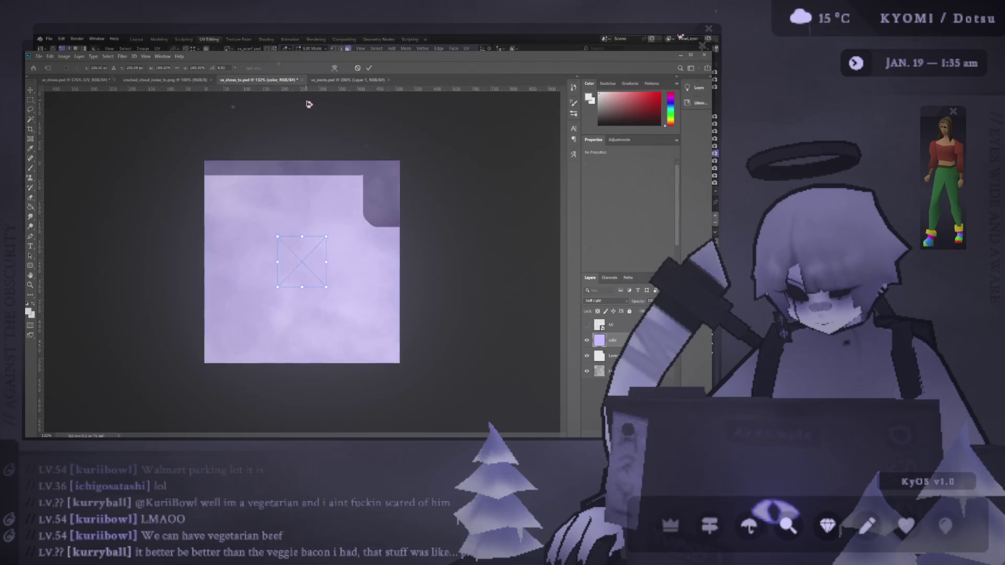
pyautogui.moveTo(326, 288)
pyautogui.mouseDown()
pyautogui.moveTo(370, 359)
pyautogui.moveTo(399, 359)
pyautogui.moveTo(403, 386)
pyautogui.moveTo(406, 358)
pyautogui.moveTo(425, 377)
pyautogui.moveTo(263, 206)
pyautogui.mouseUp()
pyautogui.moveTo(338, 299); pyautogui.dragTo(400, 364)
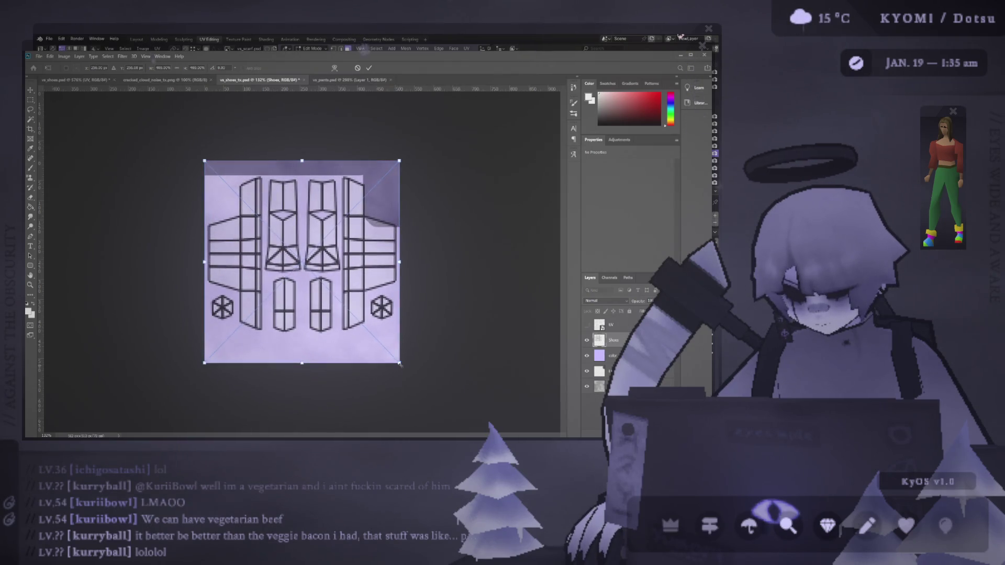
pyautogui.click(366, 68)
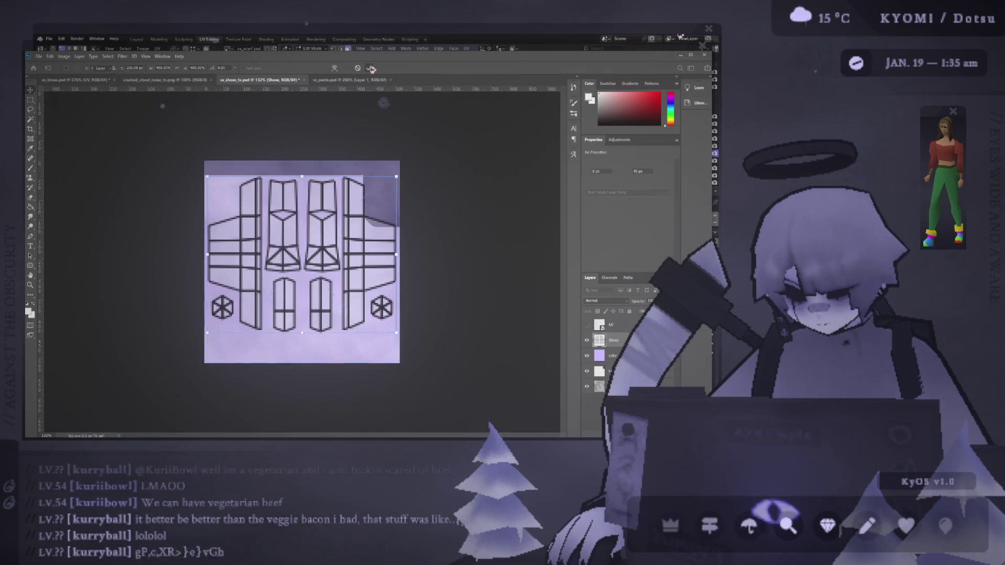
pyautogui.click(682, 55)
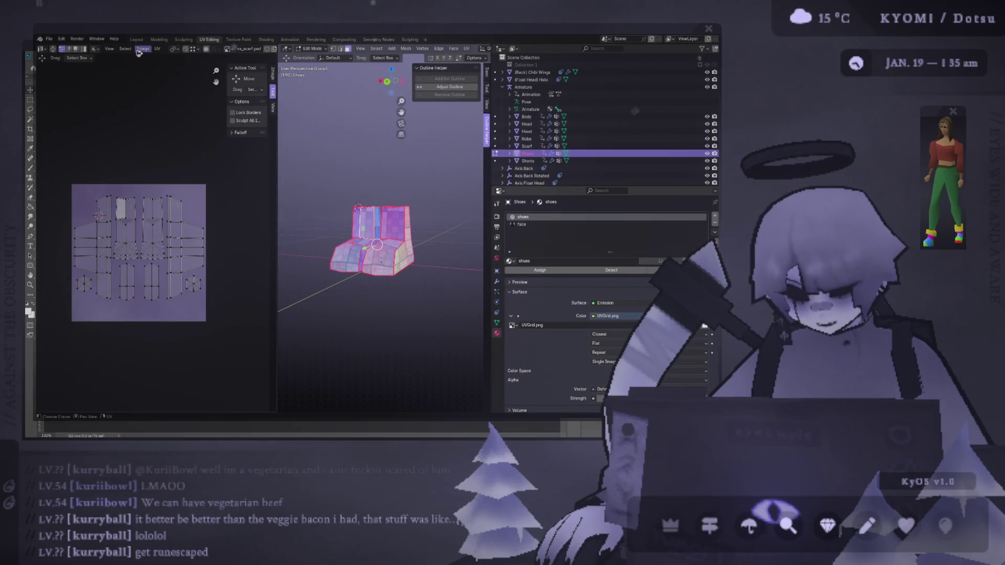
# Check Blender's UV menu, remove the Shoes UV layer from the Photoshop texture, and return to Blender
pyautogui.click(157, 49)
pyautogui.click(205, 269)
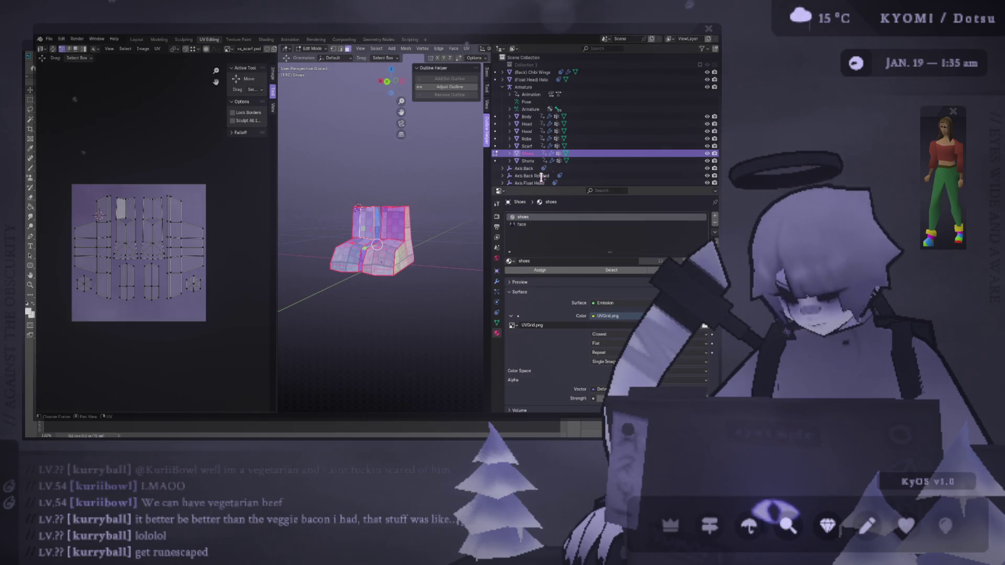
pyautogui.hotkey('alt', 'Tab')
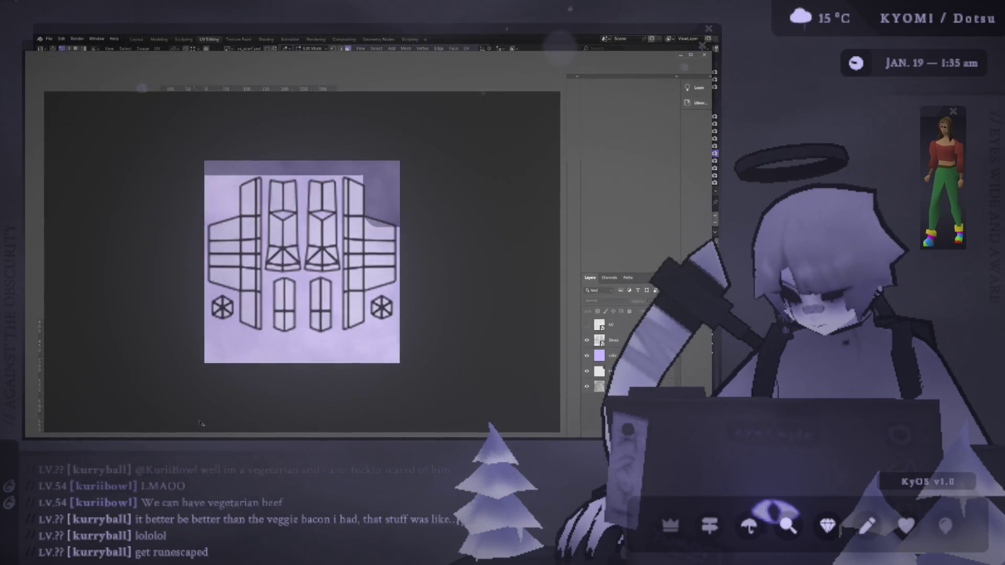
pyautogui.click(612, 340)
pyautogui.press('Delete')
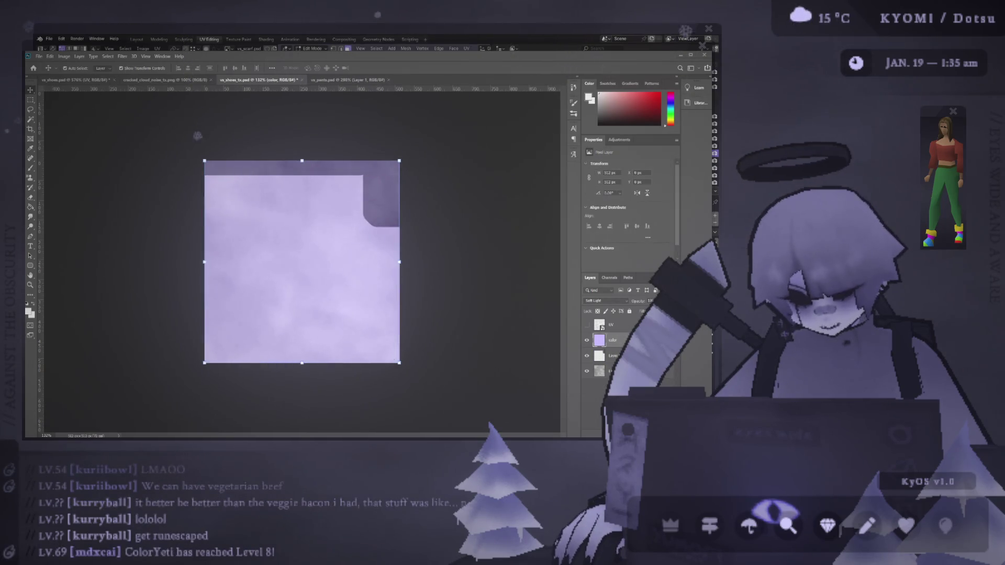
pyautogui.hotkey('ctrl', 'z')
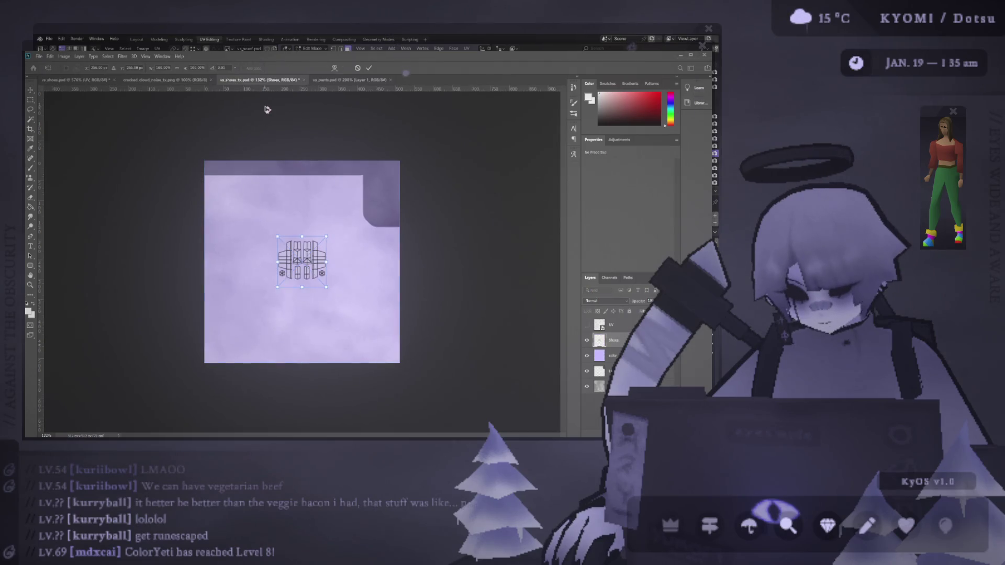
pyautogui.moveTo(326, 265); pyautogui.dragTo(380, 265)
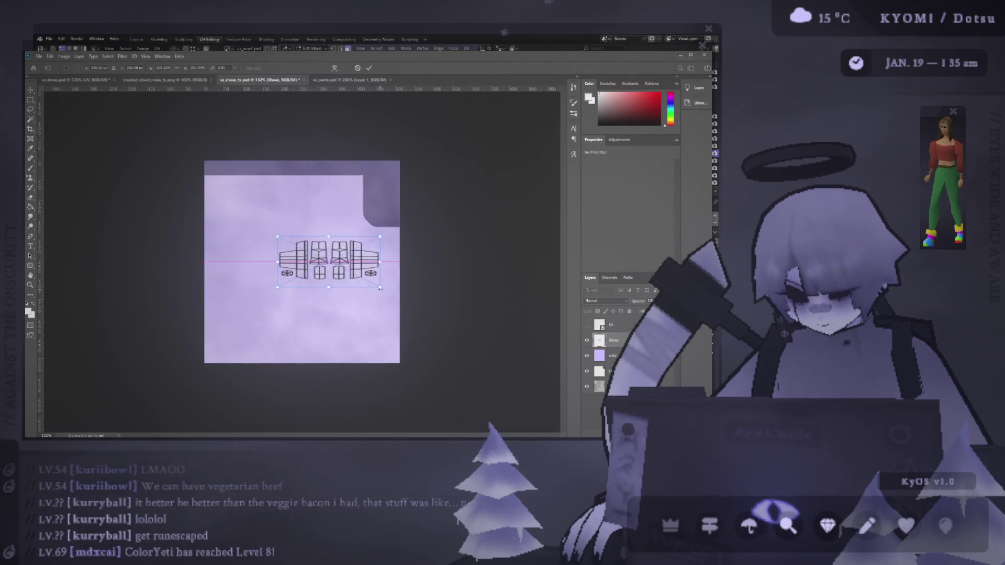
pyautogui.hotkey('ctrl', 'z')
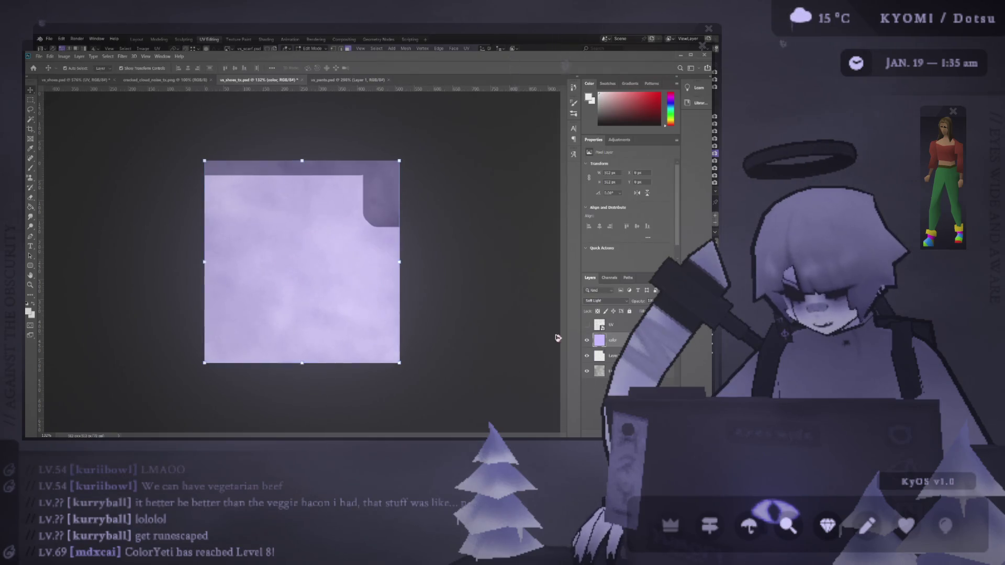
pyautogui.click(69, 42)
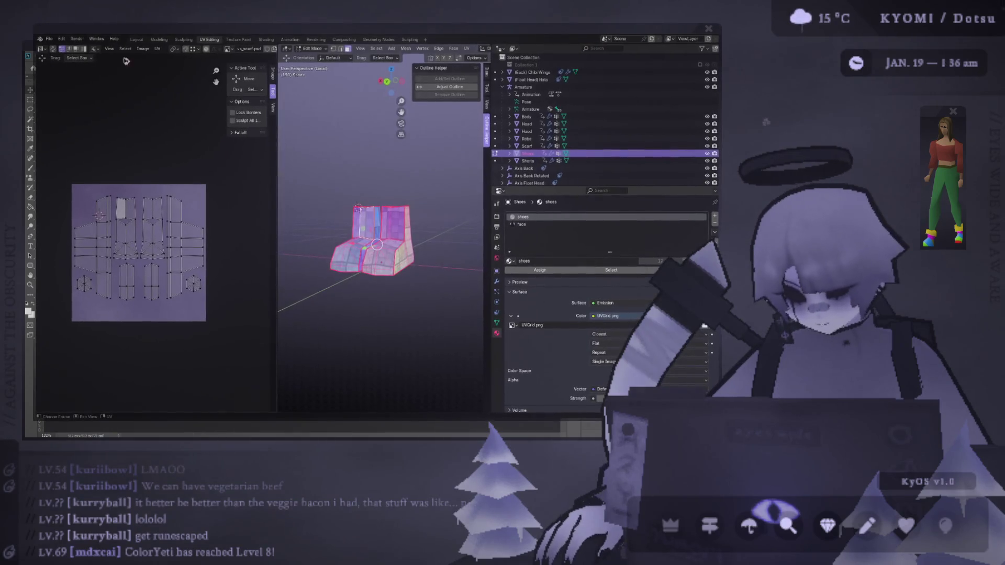
# Try placing the shoes UV layout in Photoshop and cancel it as too small
pyautogui.click(156, 52)
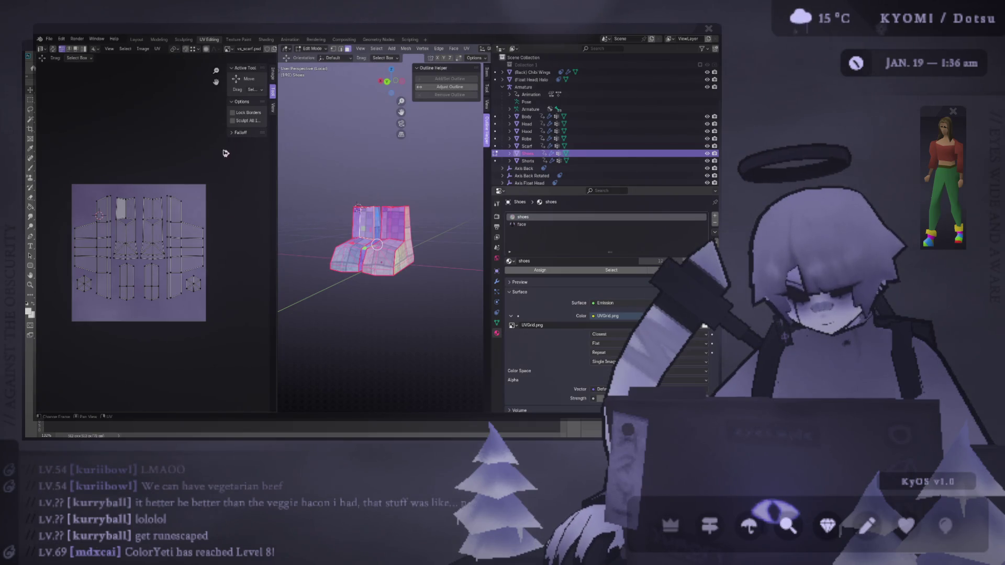
pyautogui.hotkey('alt', 'Tab')
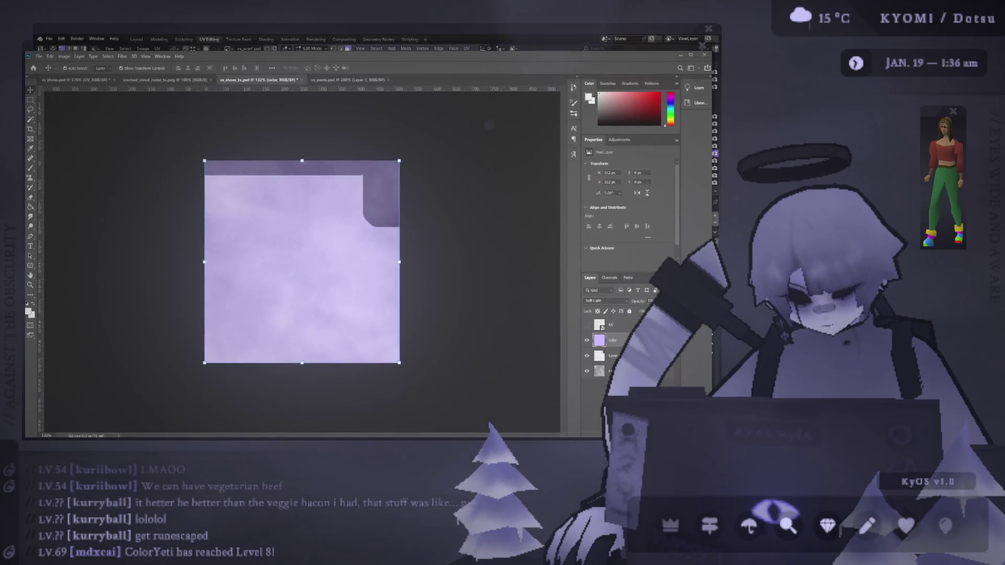
pyautogui.moveTo(279, 105)
pyautogui.mouseDown()
pyautogui.moveTo(315, 261)
pyautogui.moveTo(393, 262)
pyautogui.mouseUp()
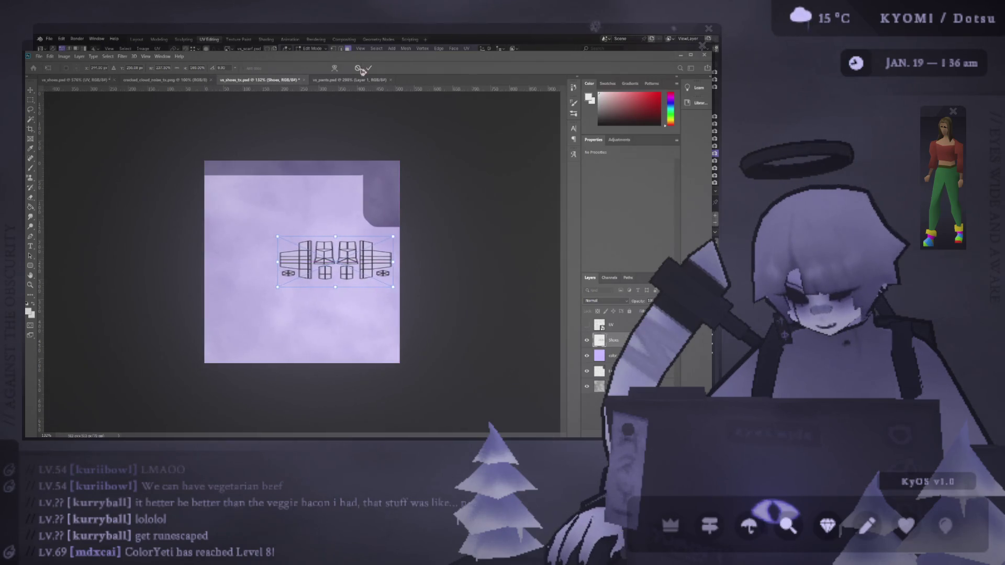
pyautogui.click(360, 69)
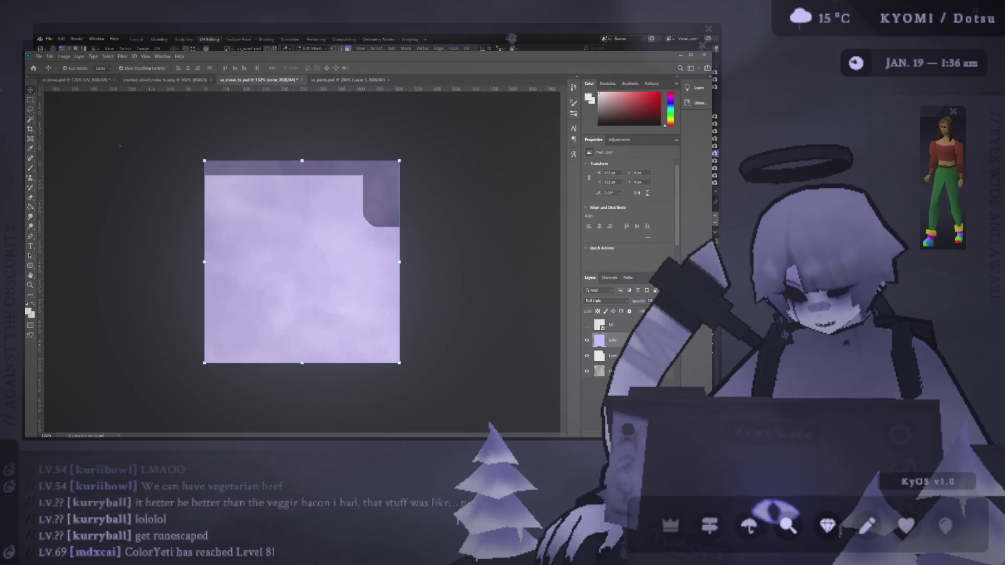
# Re-export the shoes UV layout image from Blender and return to the Photoshop texture
pyautogui.click(157, 47)
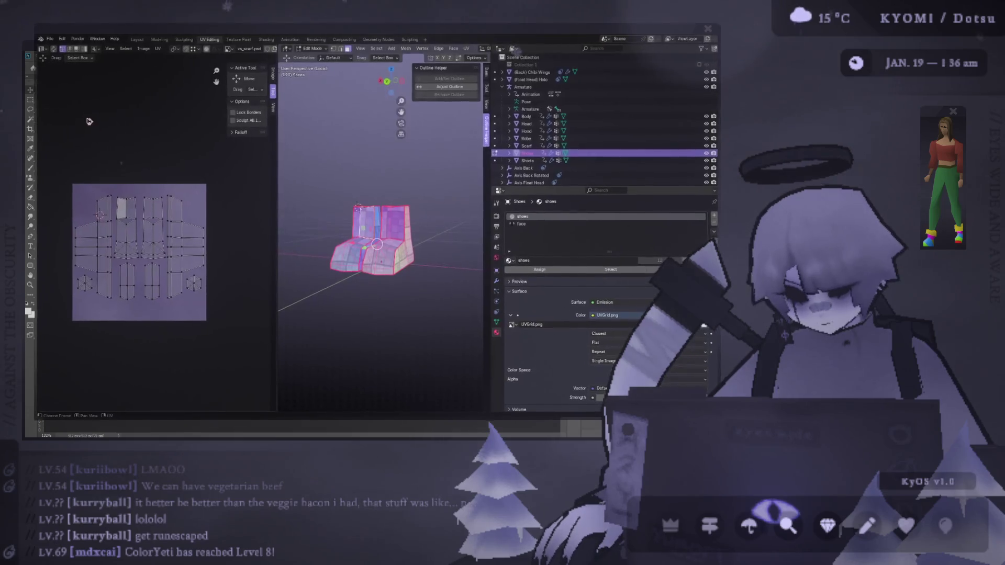
pyautogui.click(157, 51)
pyautogui.click(188, 264)
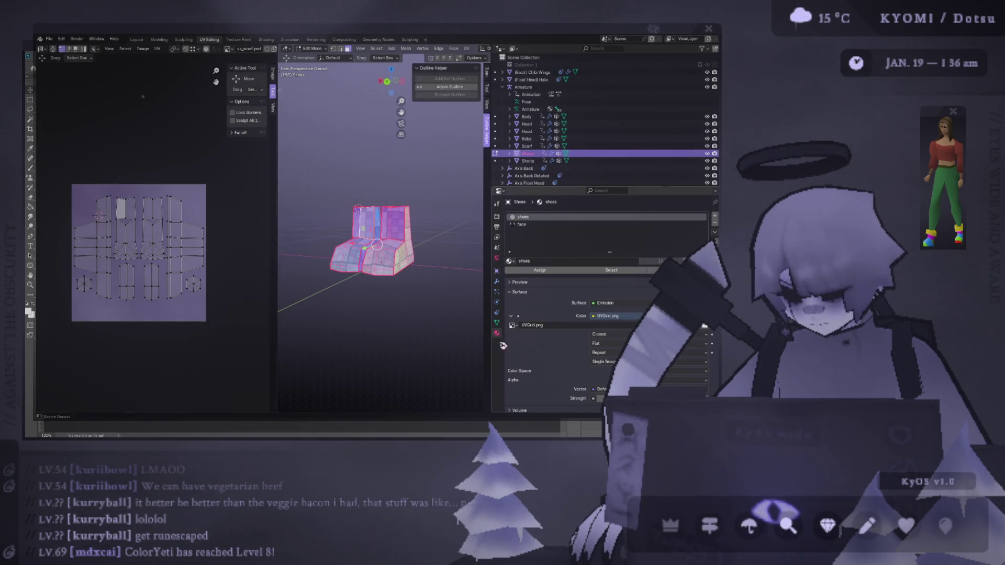
pyautogui.hotkey('alt', 'Tab')
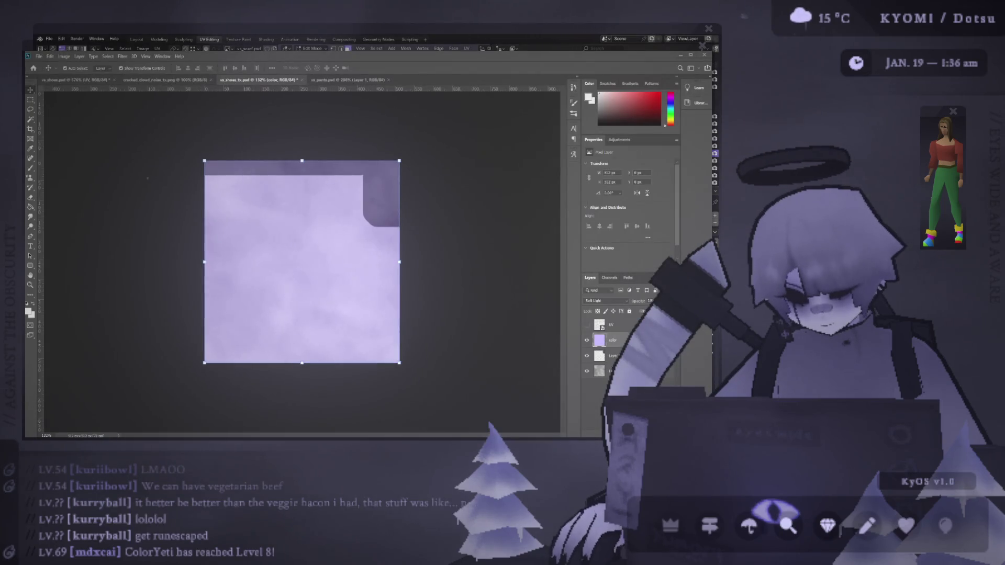
pyautogui.moveTo(555, 236)
pyautogui.mouseDown()
pyautogui.moveTo(419, 241)
pyautogui.moveTo(303, 261)
pyautogui.mouseUp()
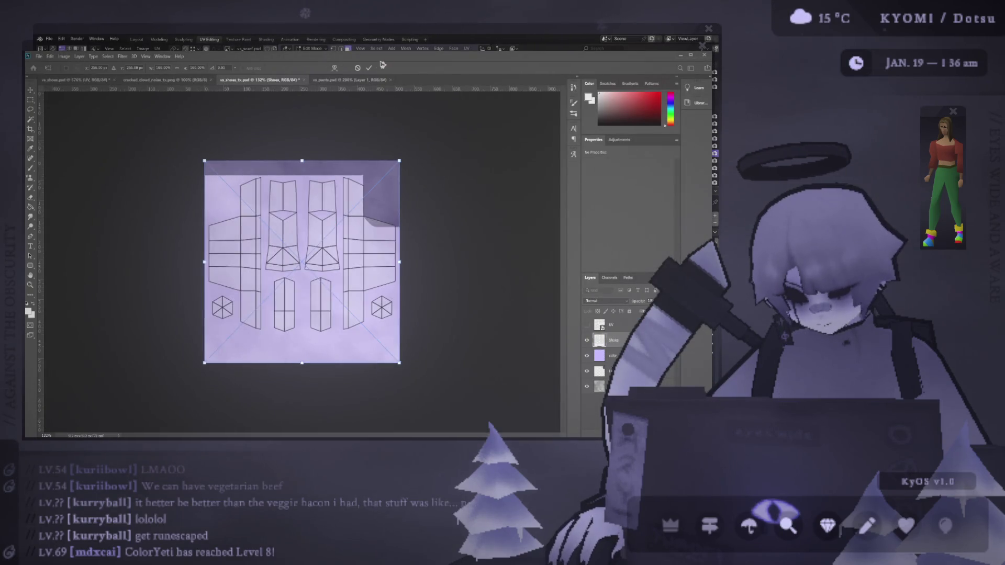
pyautogui.click(371, 69)
pyautogui.click(623, 355)
pyautogui.click(587, 355)
pyautogui.click(607, 371)
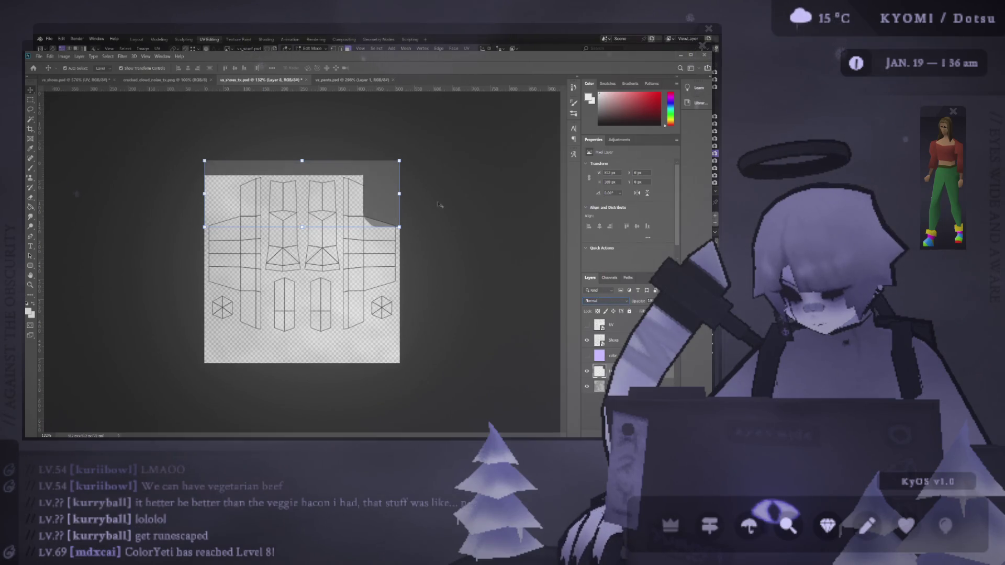
pyautogui.press('b')
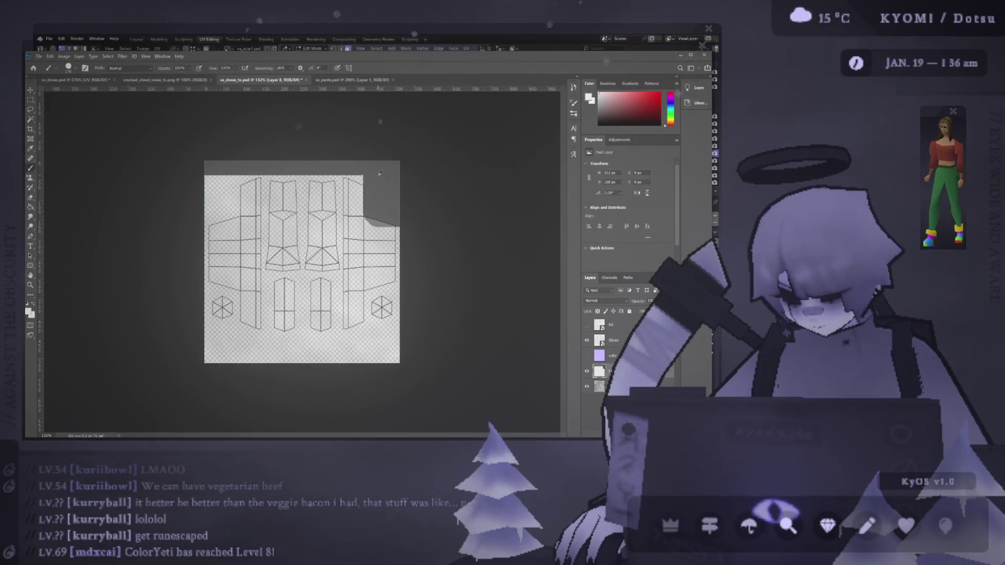
pyautogui.hotkey('ctrl', 'z')
pyautogui.hotkey('ctrl', 'z')
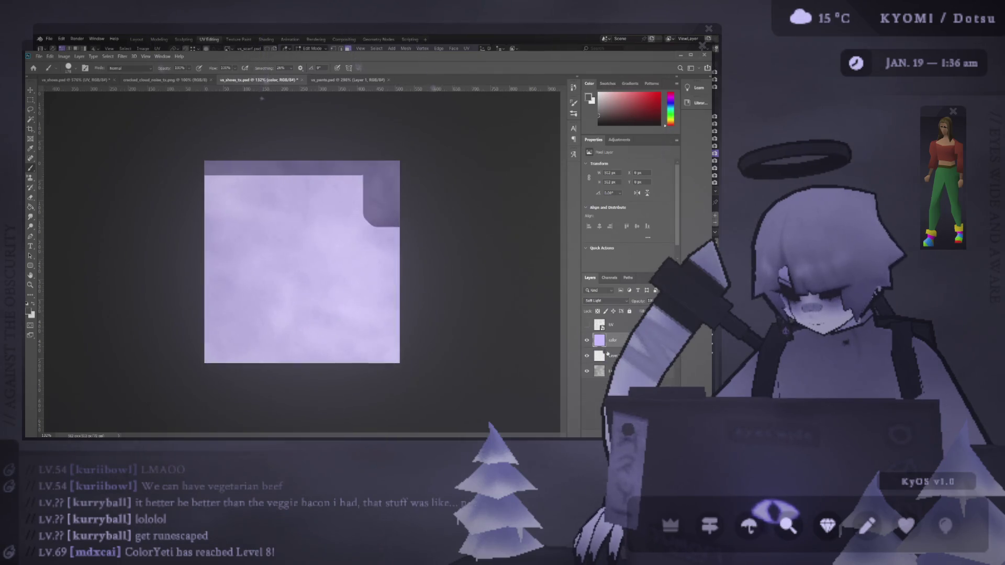
# Restore the placed Shoes UV layout layer with redo
pyautogui.hotkey('ctrl', 'shift', 'z')
pyautogui.hotkey('ctrl', 'shift', 'z')
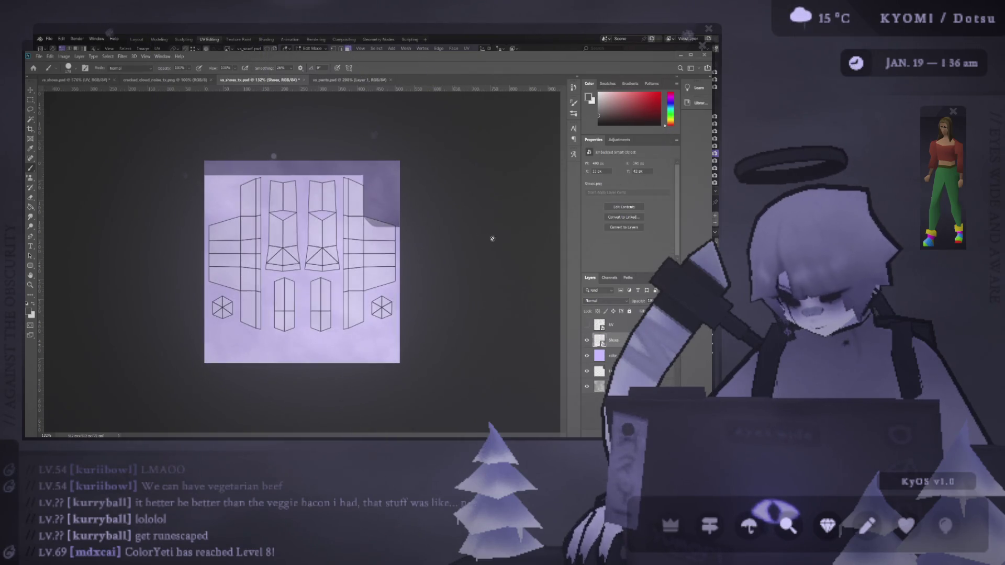
pyautogui.hotkey('ctrl', 'shift', 'z')
pyautogui.hotkey('ctrl', 'shift', 'z')
pyautogui.hotkey('ctrl', 'shift', 'z')
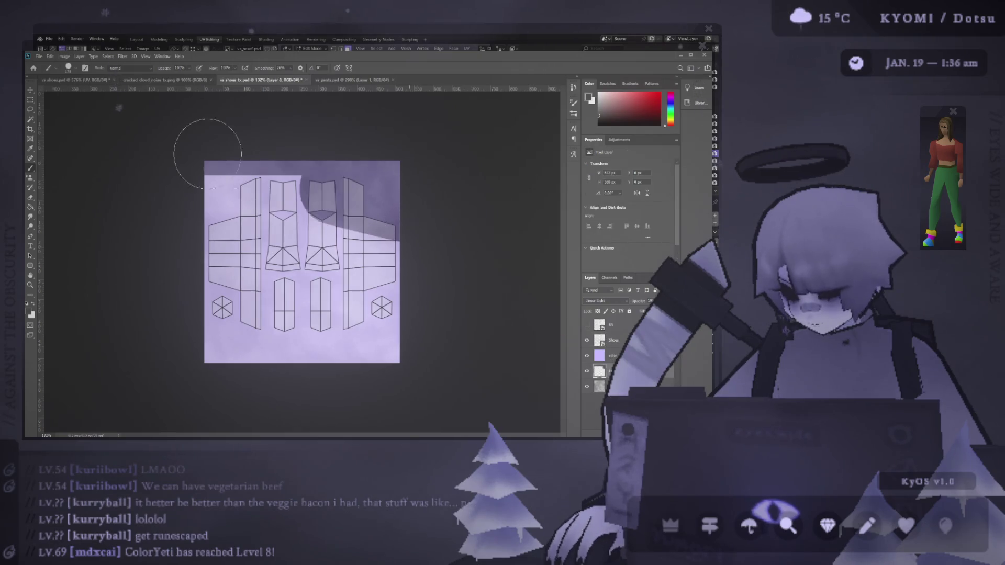
pyautogui.hotkey('ctrl', 'z')
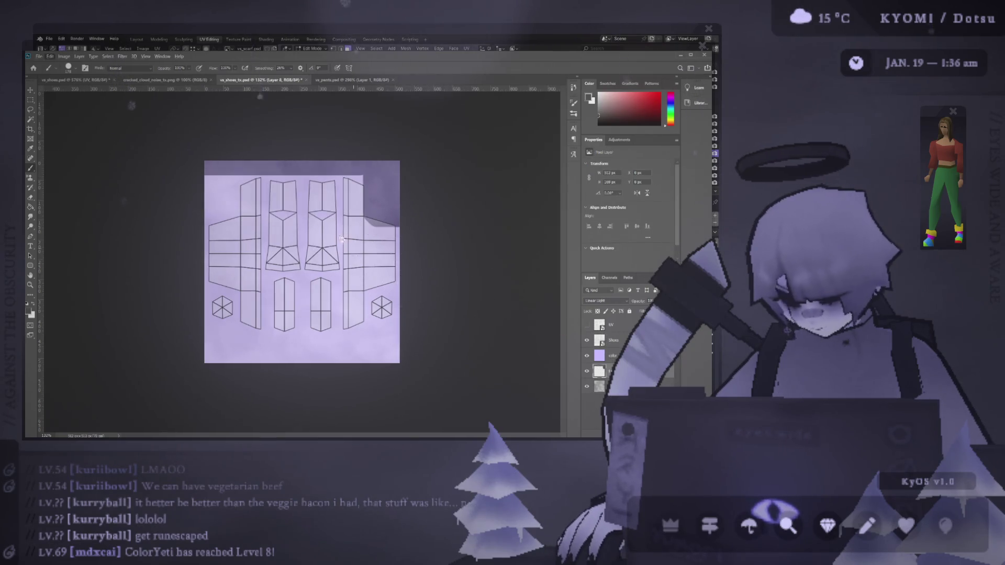
# Test dark brush dabs on Layer 8, then erase them all with the Eraser
pyautogui.click(366, 219)
pyautogui.moveTo(377, 205); pyautogui.dragTo(318, 201)
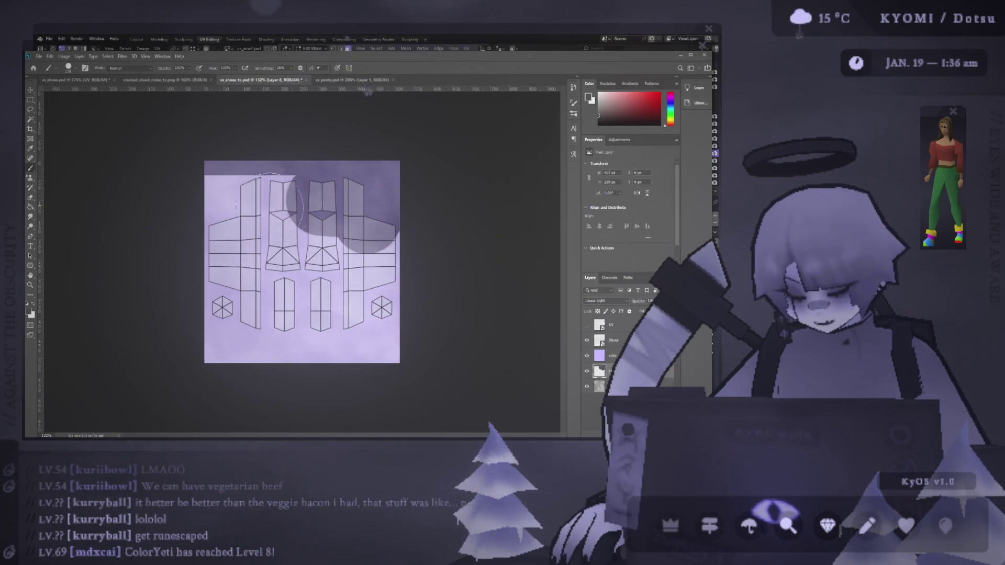
pyautogui.hotkey('ctrl', 'z')
pyautogui.click(264, 208)
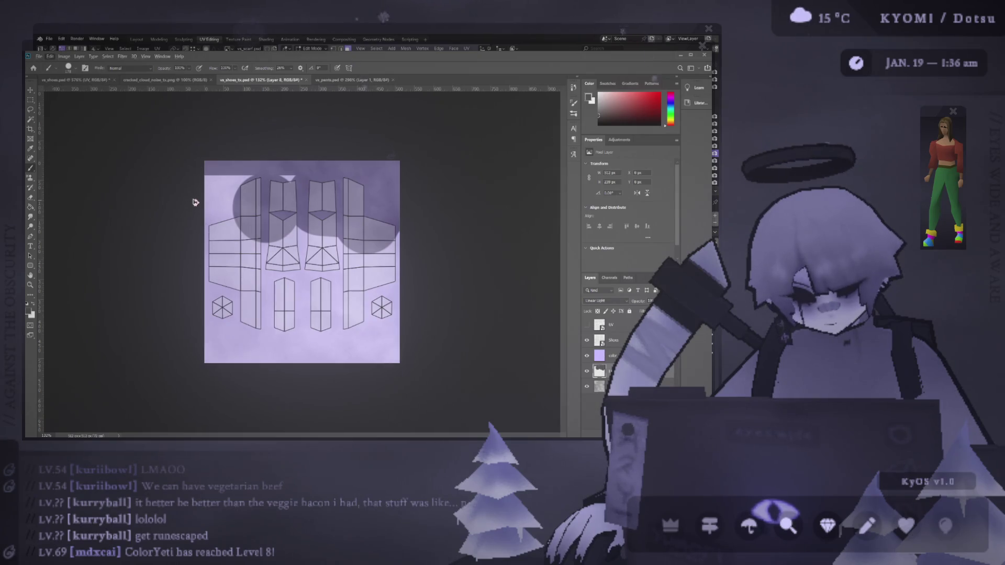
pyautogui.click(195, 202)
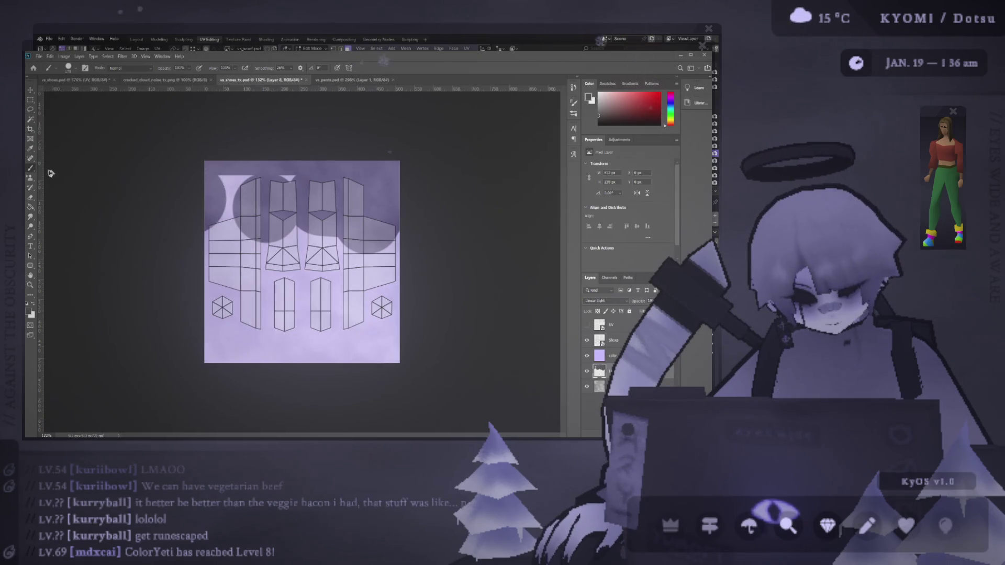
pyautogui.click(30, 197)
pyautogui.moveTo(288, 182); pyautogui.dragTo(230, 204)
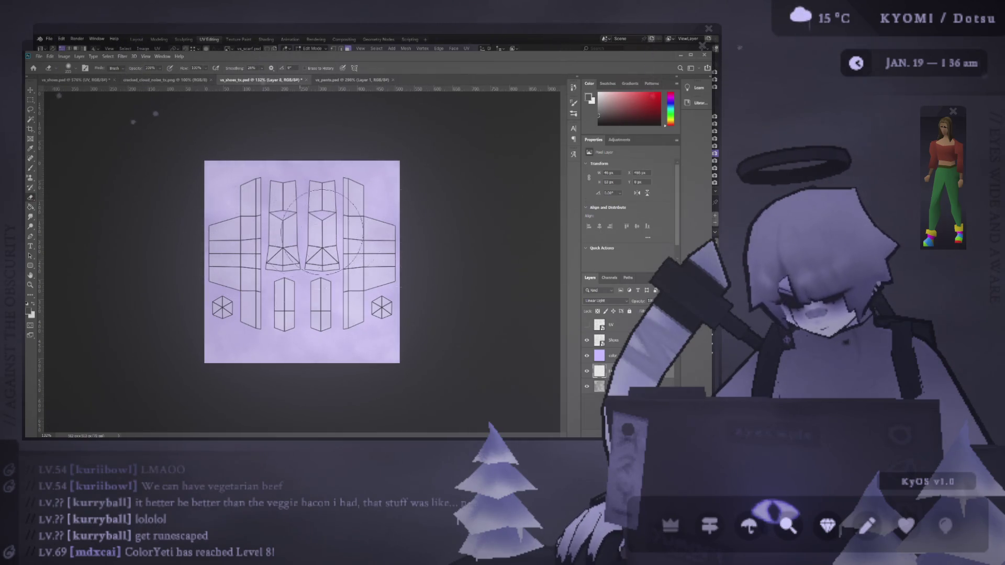
pyautogui.press('v')
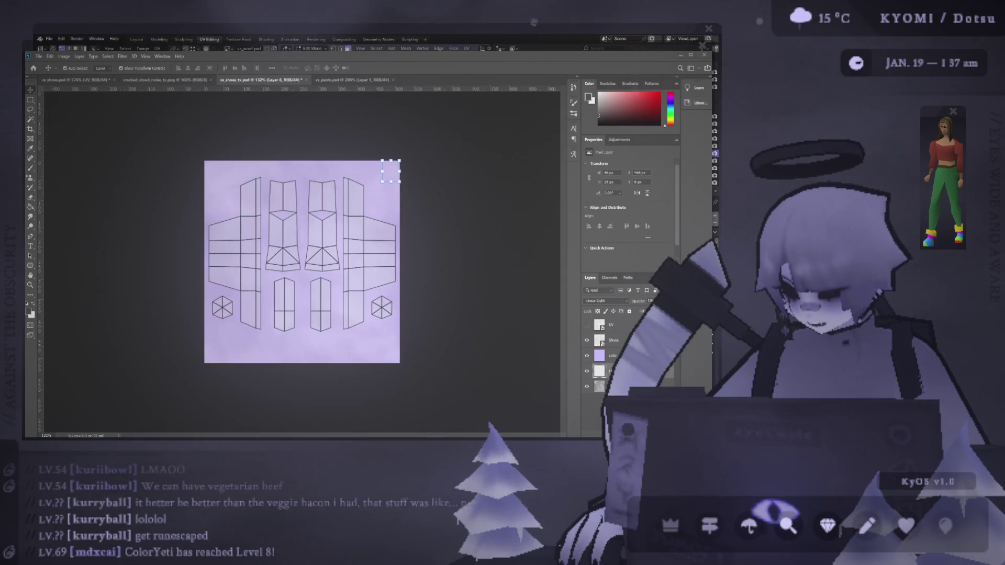
# Select the Shoes layer, add a new brush layer, and try test dots and a stripe, undoing them
pyautogui.click(429, 180)
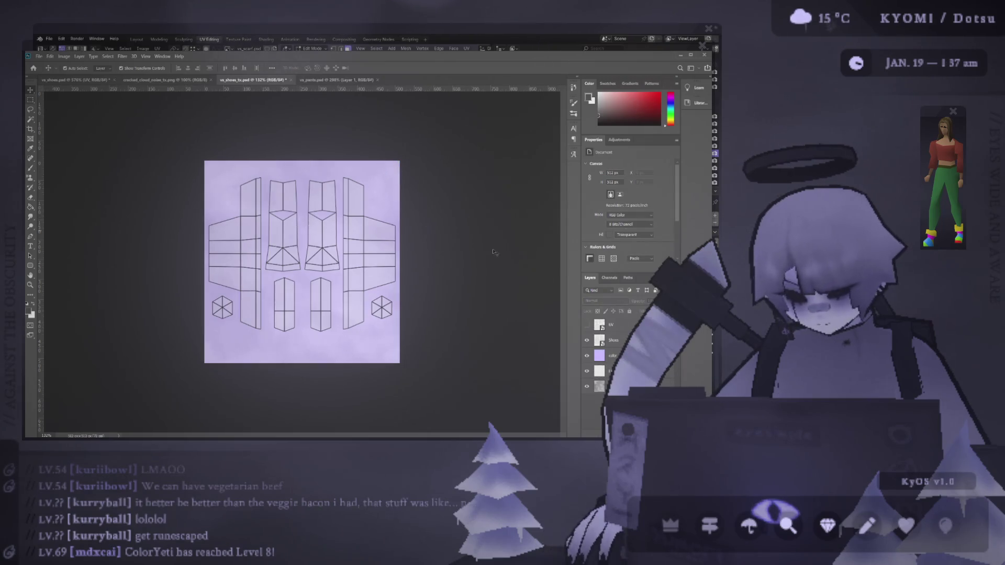
pyautogui.click(587, 340)
pyautogui.click(586, 340)
pyautogui.click(383, 269)
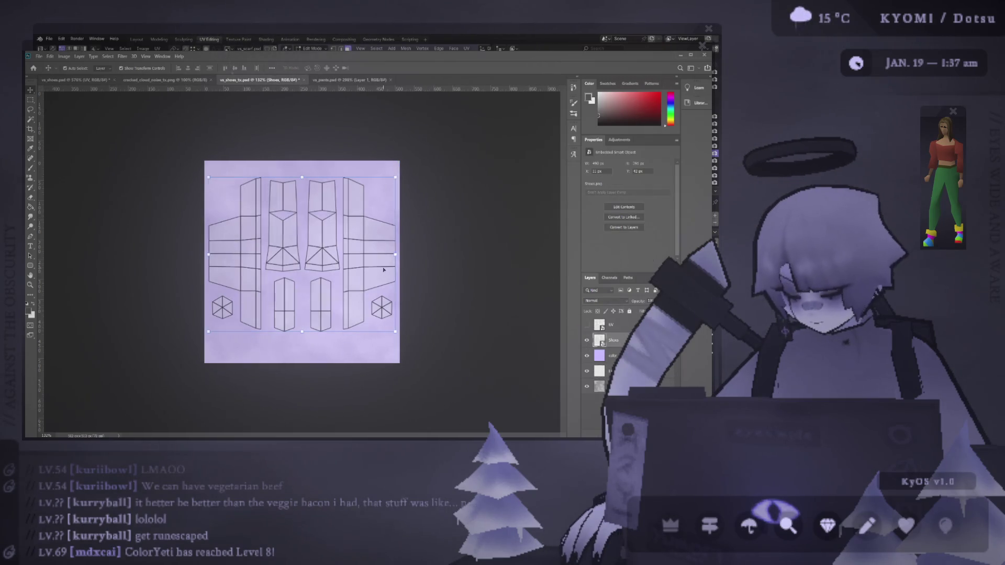
pyautogui.press('b')
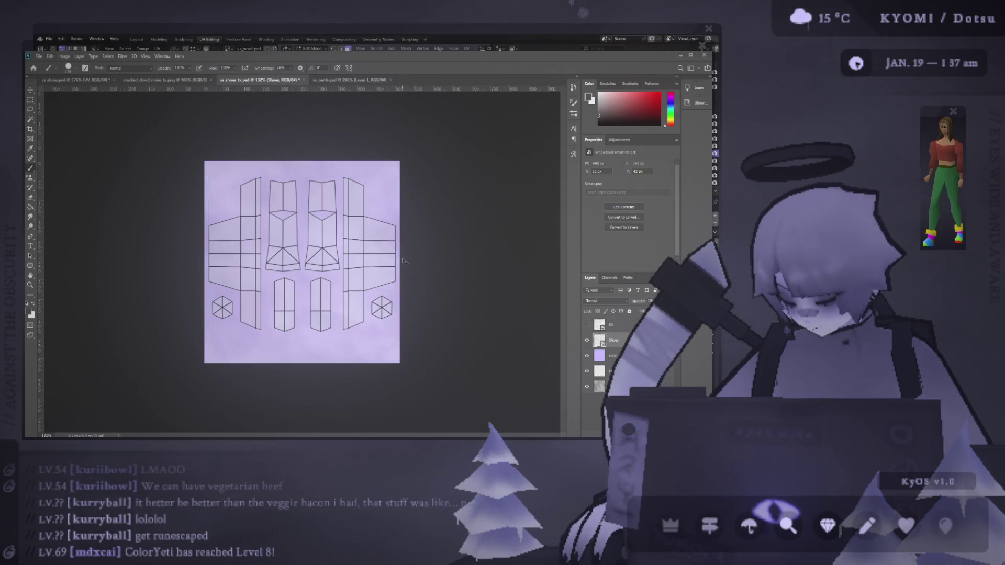
pyautogui.hotkey('ctrl', 'shift', 'alt', 'n')
pyautogui.click(324, 259)
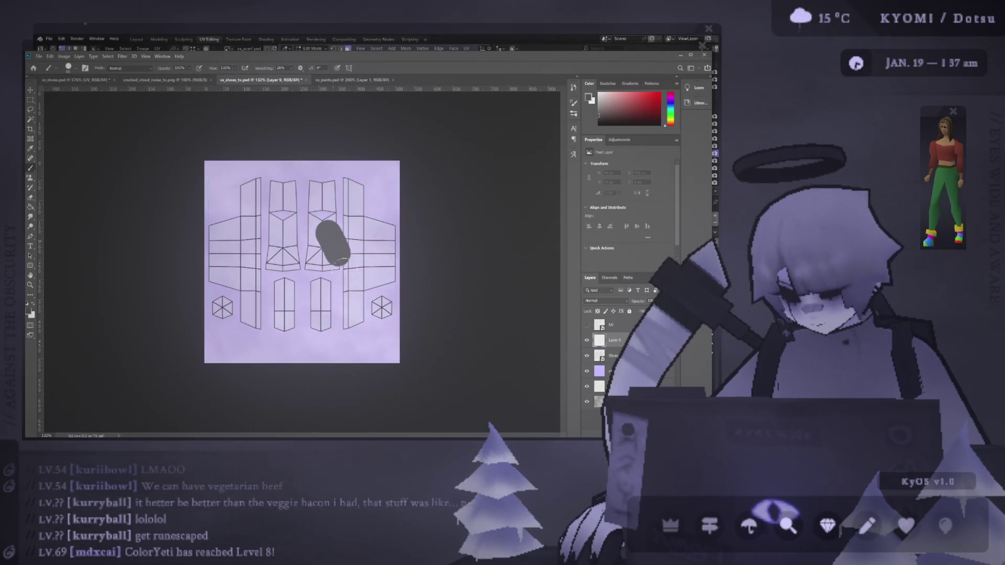
pyautogui.hotkey('ctrl', 'z')
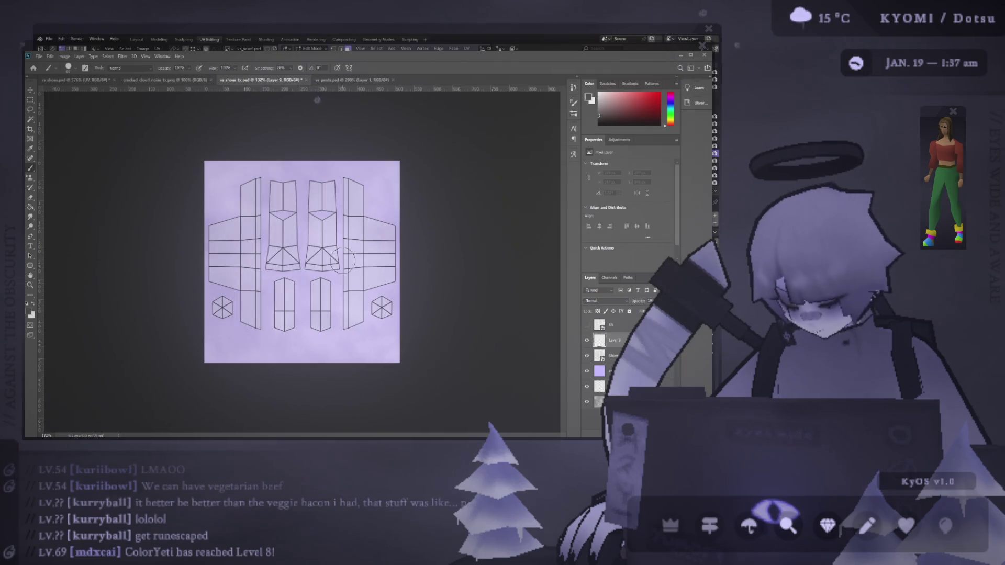
pyautogui.click(347, 195)
pyautogui.hotkey('ctrl', 'z')
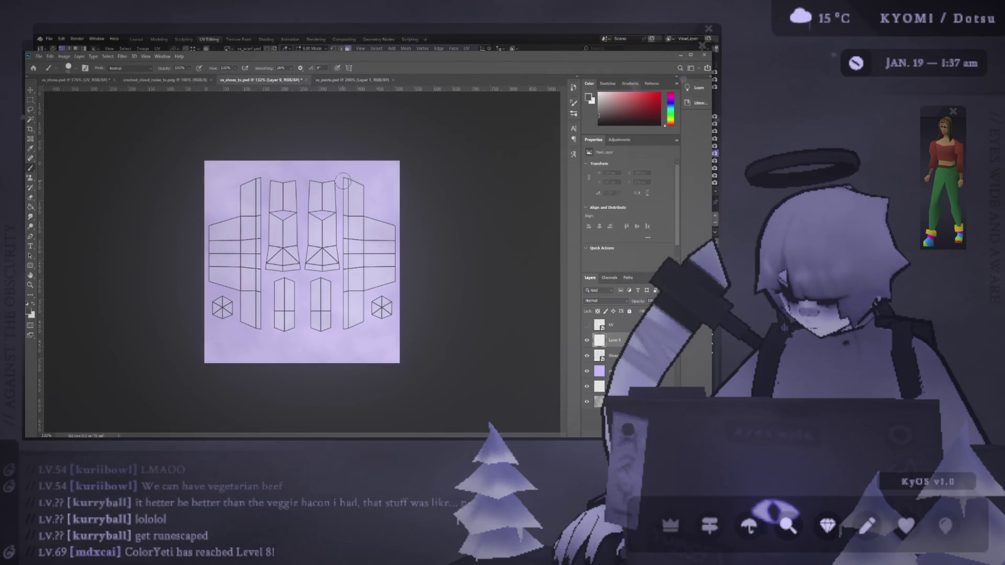
pyautogui.moveTo(343, 181); pyautogui.dragTo(348, 250)
pyautogui.hotkey('ctrl', 'z')
# On a new layer above Shoes, paint dark stripes down the left and right side pieces
pyautogui.click(613, 356)
pyautogui.hotkey('ctrl', 'shift', 'alt', 'n')
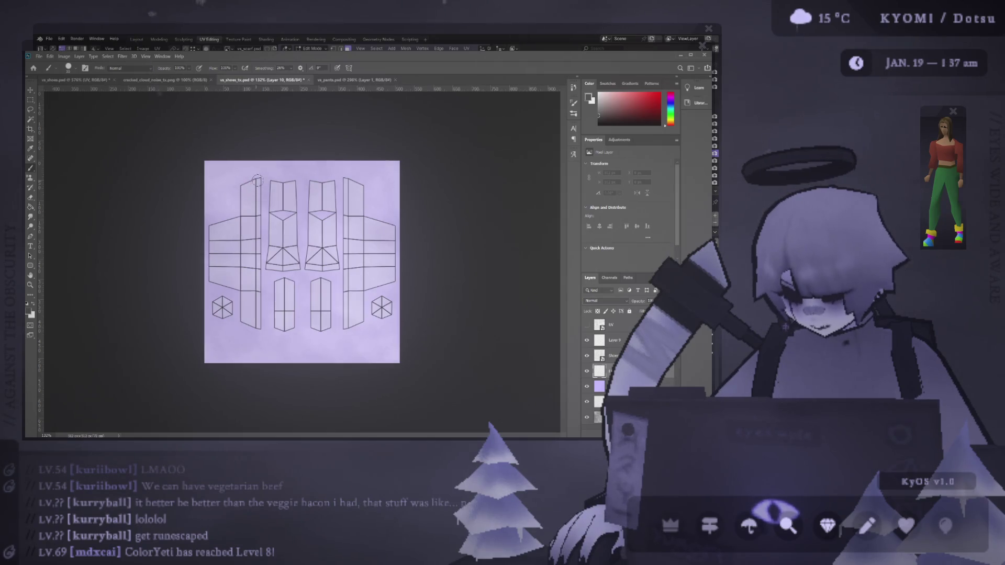
pyautogui.moveTo(258, 178); pyautogui.dragTo(260, 335)
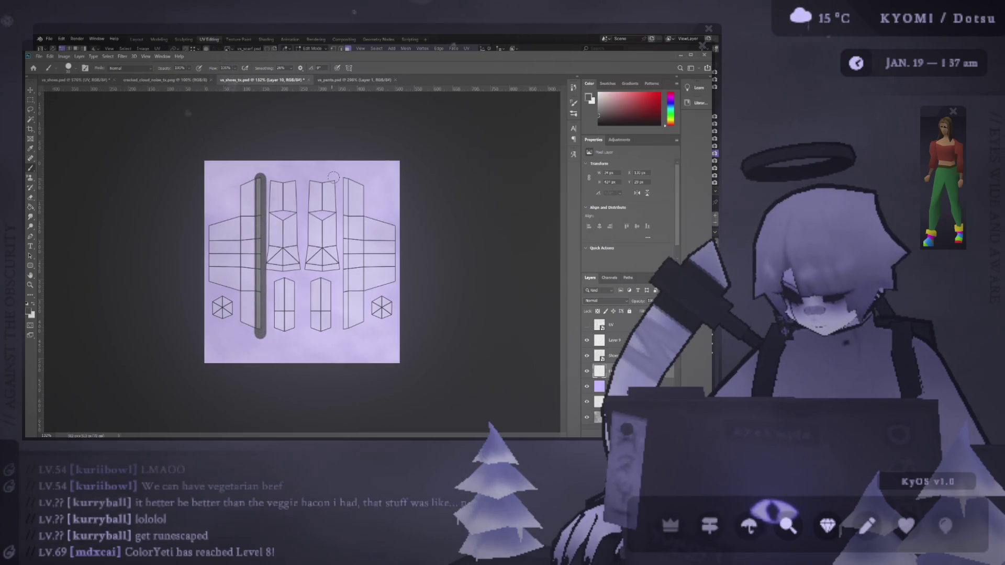
pyautogui.moveTo(259, 178)
pyautogui.mouseDown()
pyautogui.moveTo(343, 178)
pyautogui.moveTo(341, 313)
pyautogui.mouseUp()
pyautogui.hotkey('ctrl', 'z')
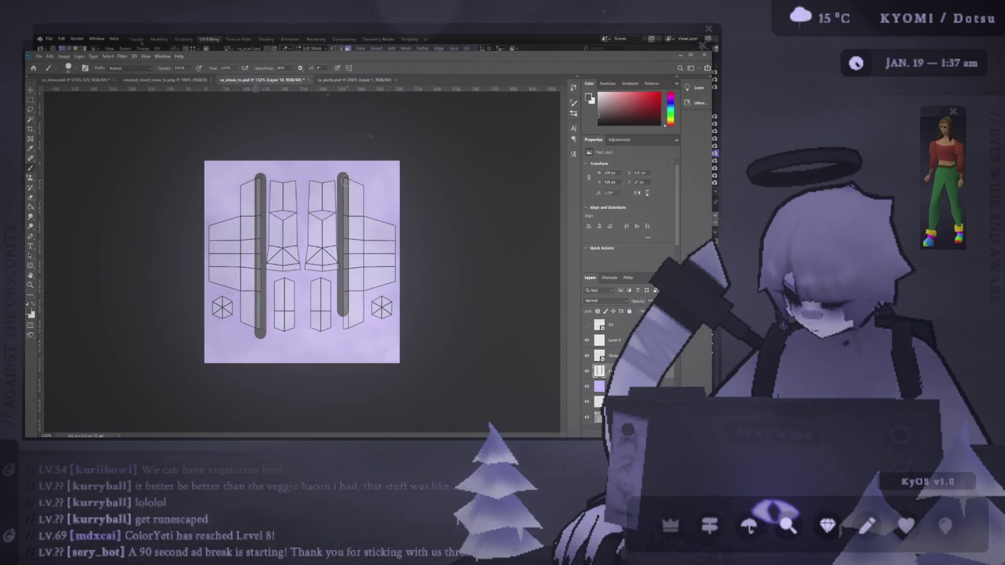
pyautogui.hotkey('ctrl', 'z')
pyautogui.moveTo(343, 176); pyautogui.dragTo(343, 294)
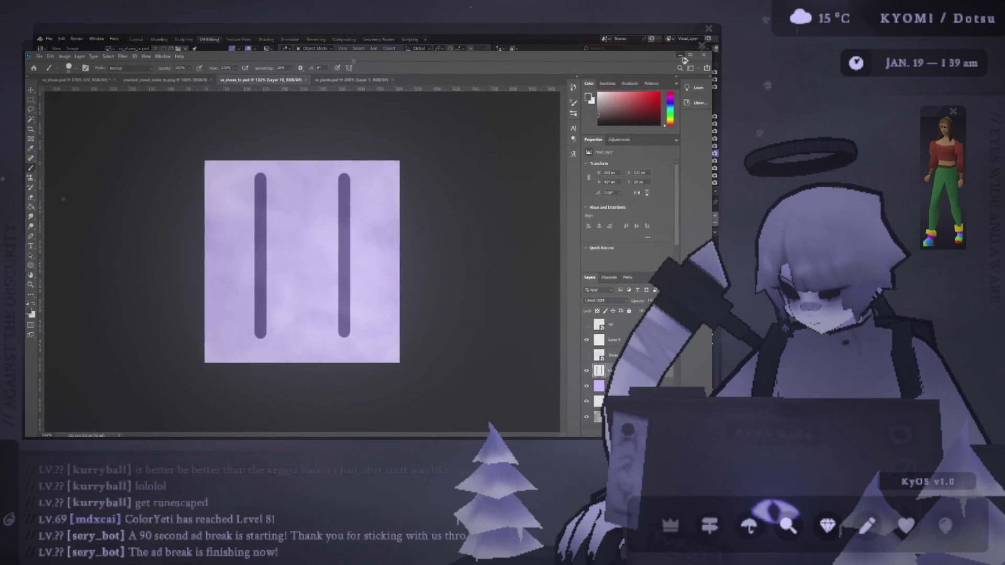
pyautogui.click(679, 54)
pyautogui.moveTo(366, 235)
pyautogui.mouseDown(button='middle')
pyautogui.moveTo(406, 278)
pyautogui.moveTo(335, 201)
pyautogui.mouseUp(button='middle')
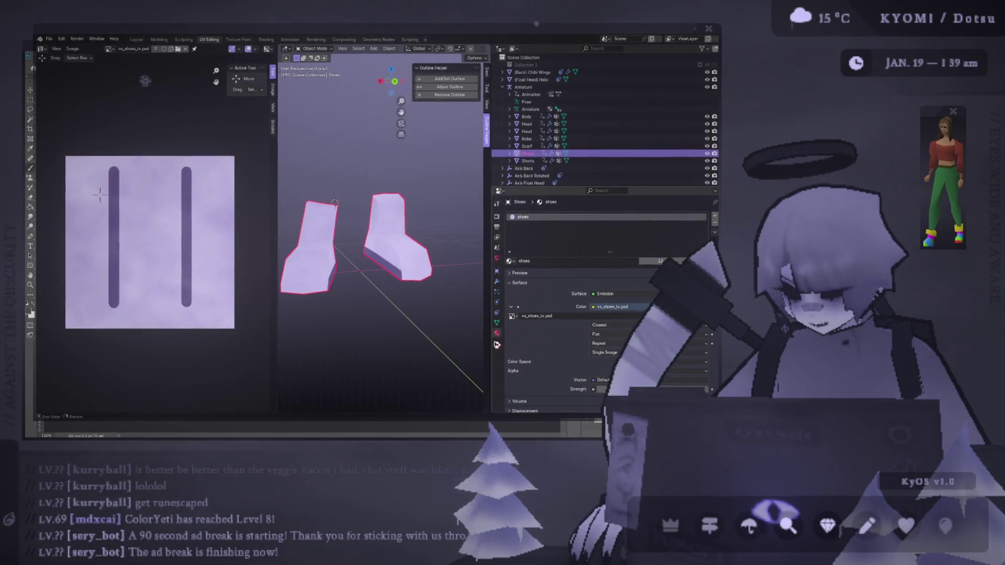
pyautogui.hotkey('alt', 'Tab')
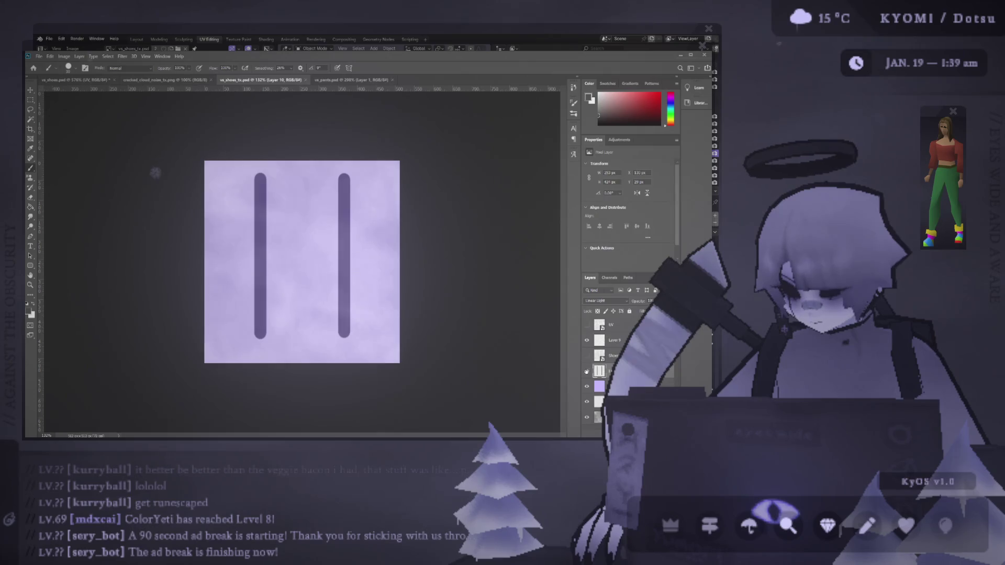
# Hide the striped layer, delete Layer 10, and move Shoes above Layer 9 with its UV layout shown
pyautogui.click(587, 371)
pyautogui.click(587, 356)
pyautogui.click(586, 356)
pyautogui.click(586, 325)
pyautogui.click(587, 324)
pyautogui.press('Delete')
pyautogui.moveTo(613, 322); pyautogui.dragTo(608, 328)
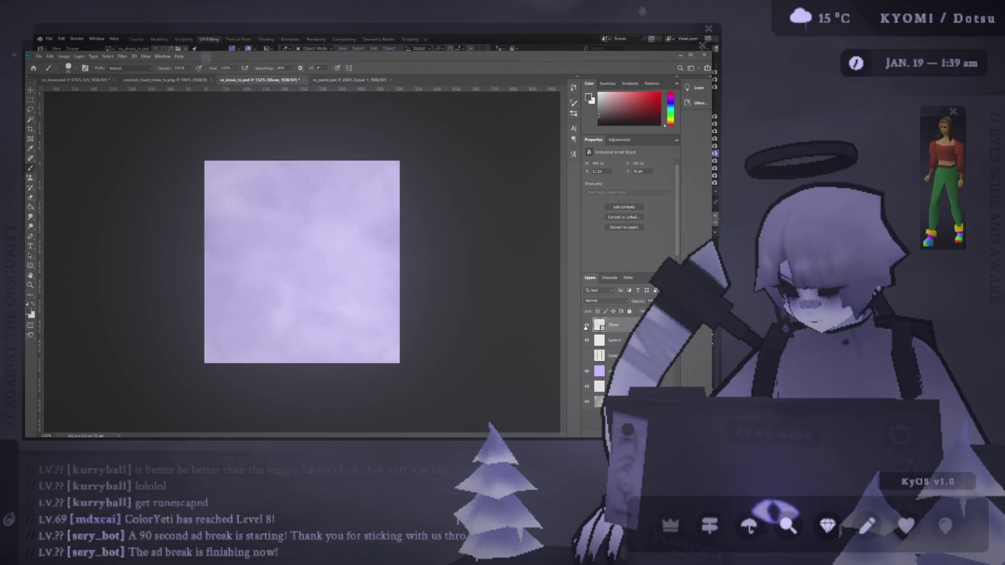
pyautogui.click(586, 325)
# Show the shoe UV outlines and hide the dark bars on Layer 10
pyautogui.scroll(3, 302, 262)
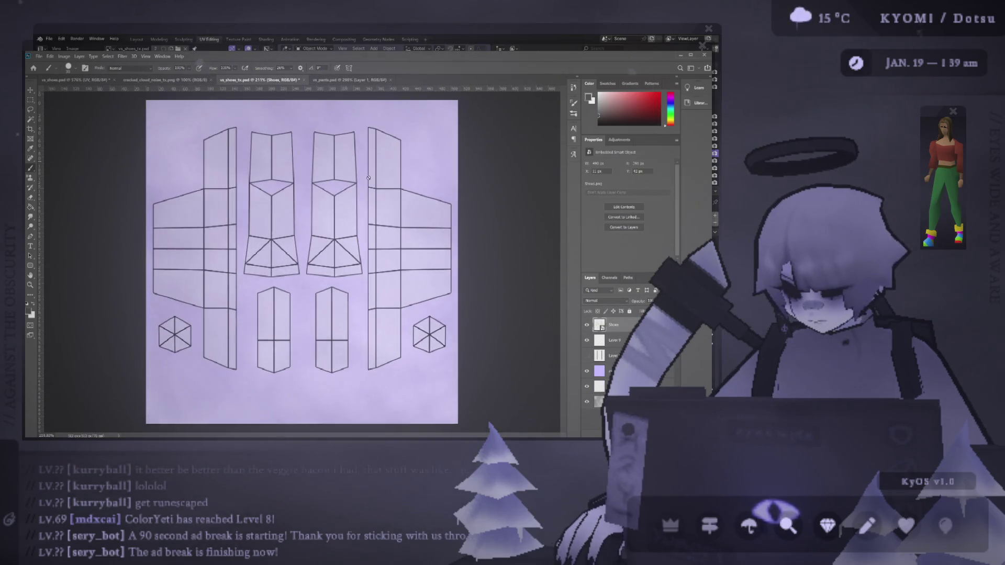
pyautogui.click(587, 325)
pyautogui.doubleClick(587, 356)
pyautogui.click(586, 325)
pyautogui.click(587, 356)
pyautogui.click(600, 357)
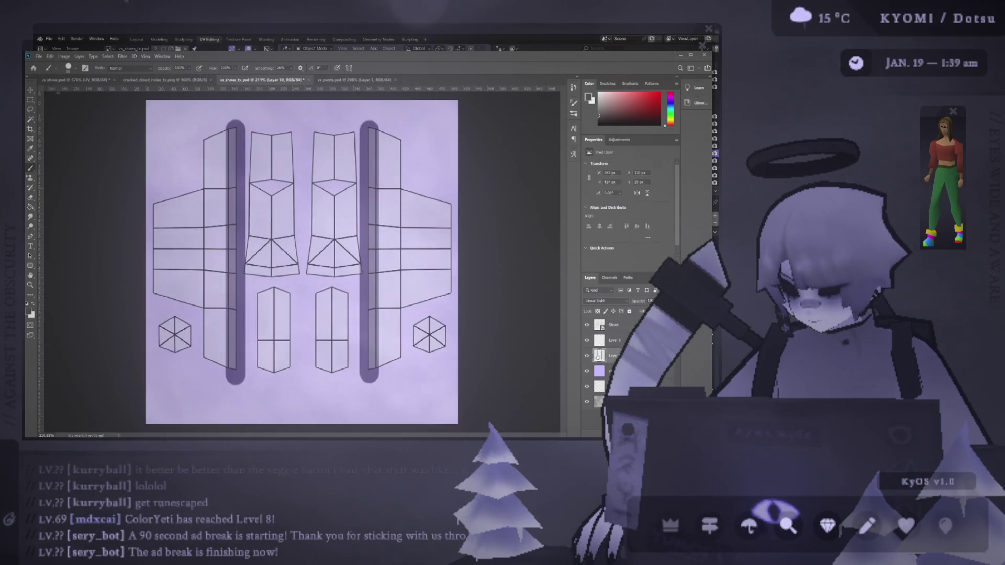
pyautogui.click(586, 357)
# Add a new empty layer, zoom into the upper shoe panels, and transform its thin vertical line
pyautogui.hotkey('ctrl', 'shift', 'alt', 'n')
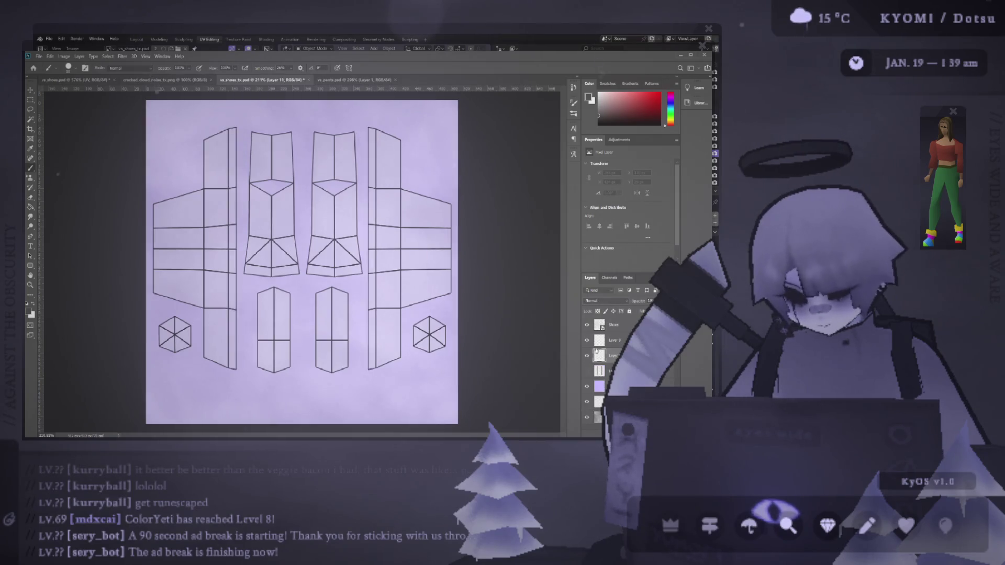
pyautogui.keyDown('alt'); pyautogui.scroll(3, 351, 131); pyautogui.keyUp('alt')
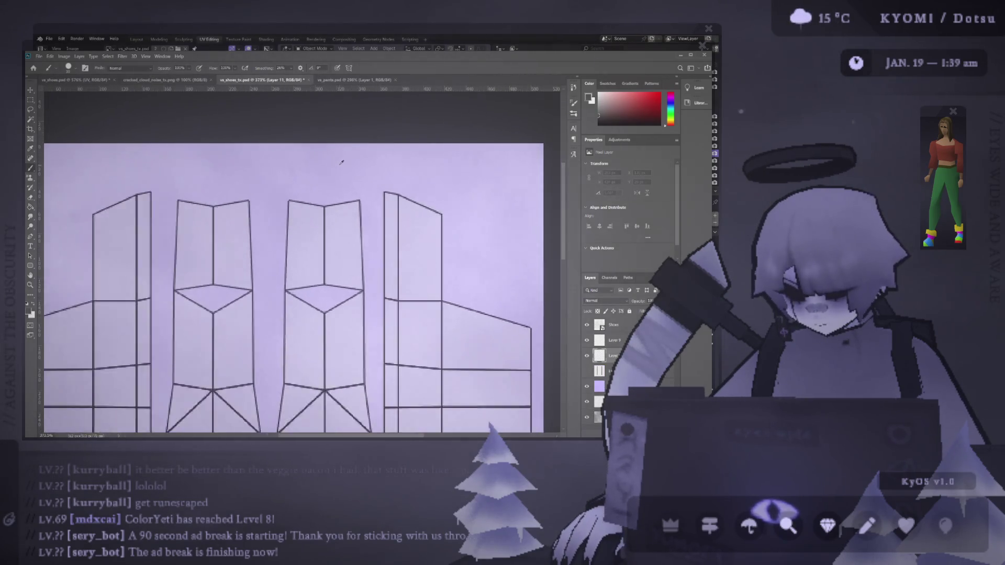
pyautogui.keyDown('alt'); pyautogui.scroll(1, 341, 162); pyautogui.keyUp('alt')
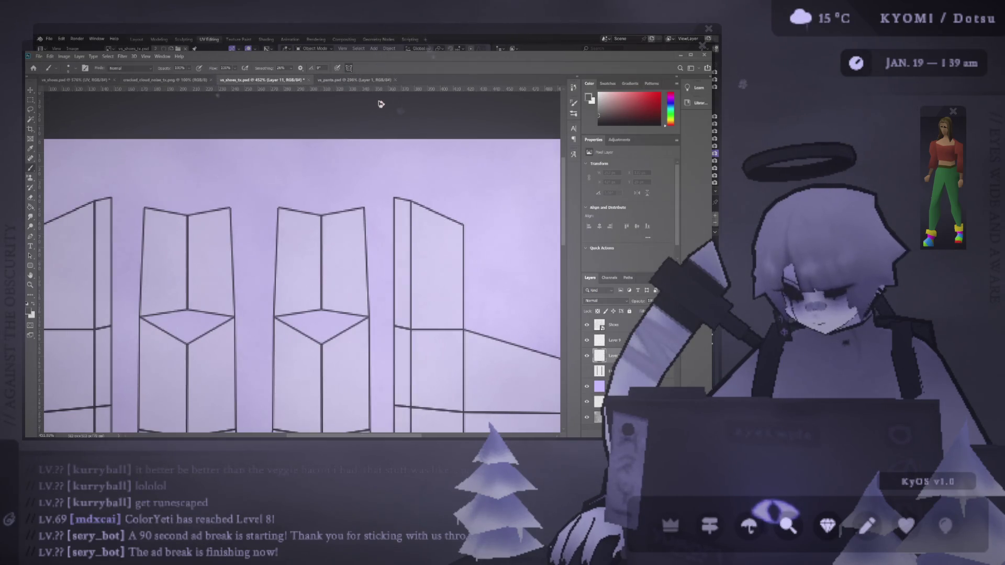
pyautogui.hotkey('ctrl', 't')
# Paint mirrored dark grey rounded squares onto both shoe panels
pyautogui.click(362, 68)
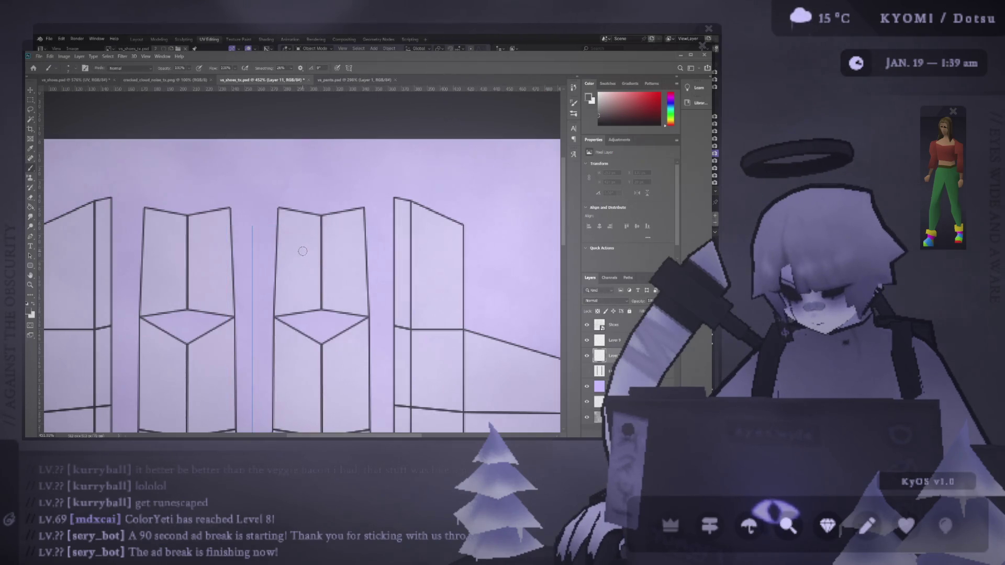
pyautogui.moveTo(303, 251); pyautogui.dragTo(307, 297)
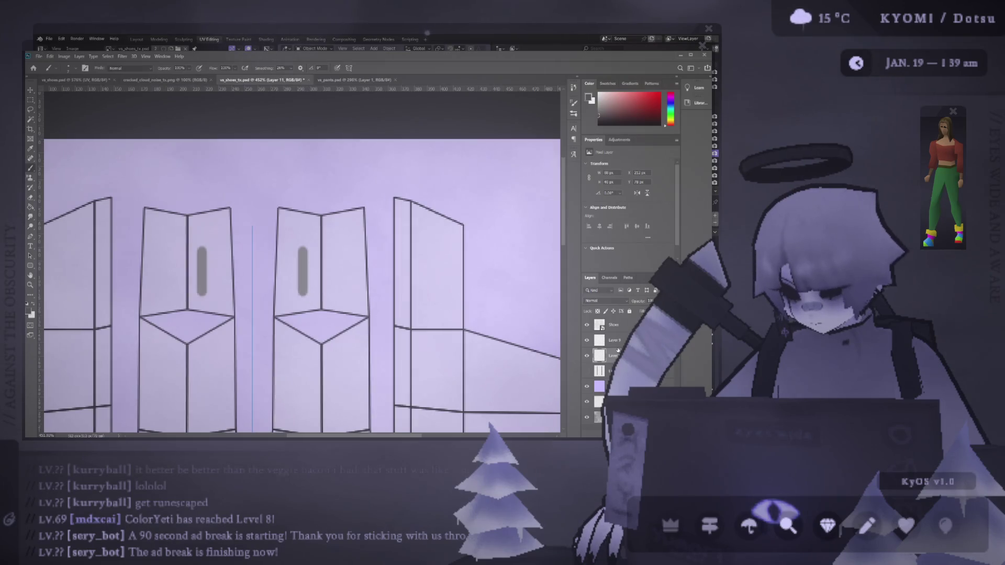
pyautogui.scroll(-7, 622, 304)
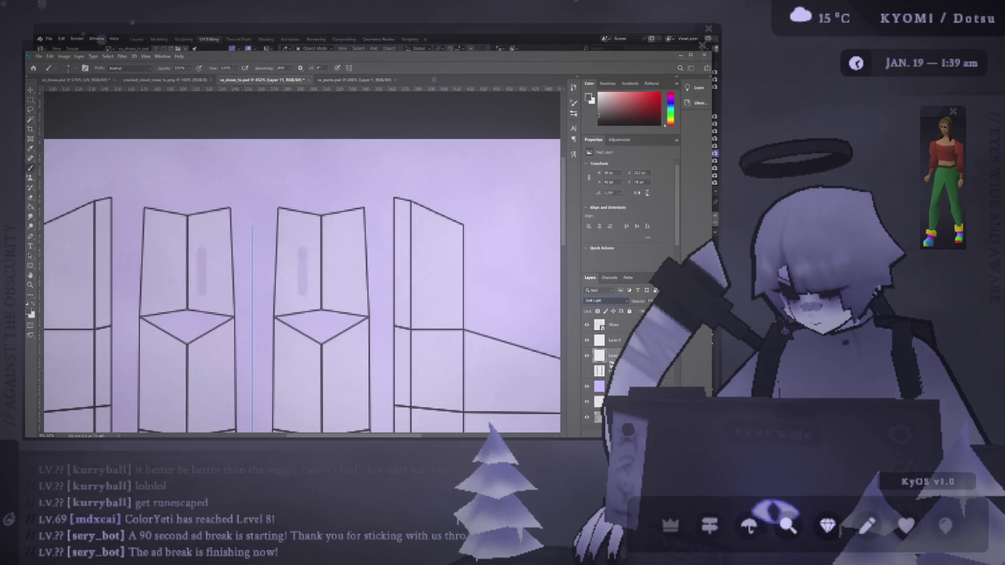
pyautogui.scroll(-9, 605, 301)
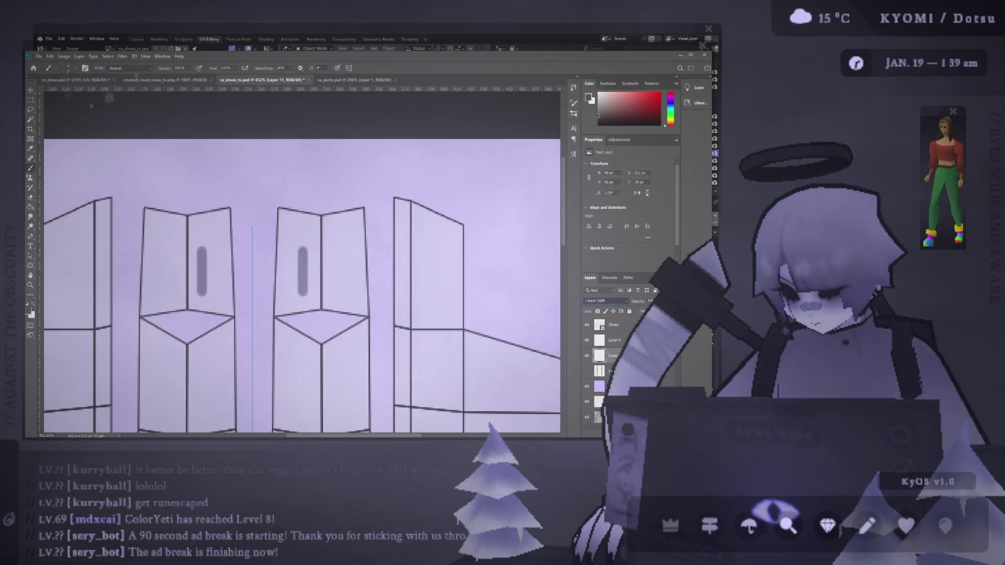
pyautogui.moveTo(302, 251)
pyautogui.mouseDown()
pyautogui.moveTo(347, 252)
pyautogui.moveTo(347, 286)
pyautogui.moveTo(310, 294)
pyautogui.moveTo(296, 253)
pyautogui.mouseUp()
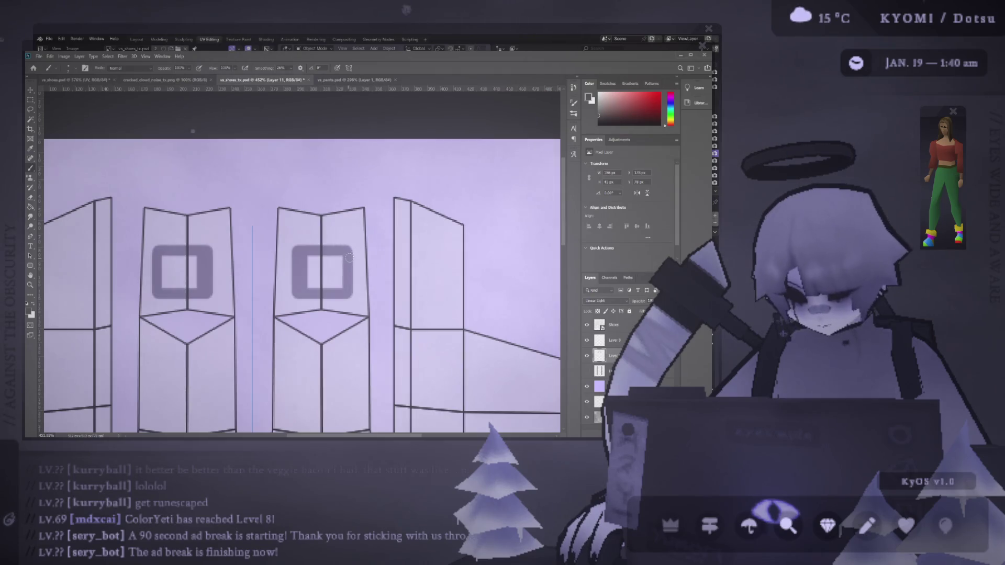
pyautogui.moveTo(347, 293)
pyautogui.mouseDown()
pyautogui.moveTo(309, 286)
pyautogui.moveTo(348, 277)
pyautogui.moveTo(335, 275)
pyautogui.moveTo(342, 269)
pyautogui.mouseUp()
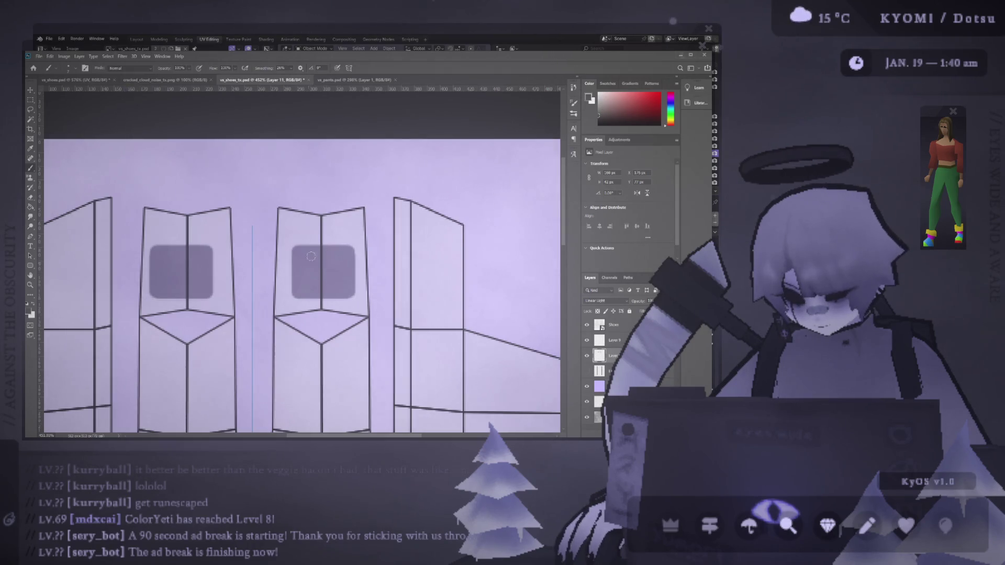
# Hide the shoe UV outlines, save the texture, and check the shoes in Blender
pyautogui.click(586, 324)
pyautogui.keyDown('alt'); pyautogui.scroll(-3, 382, 288); pyautogui.keyUp('alt')
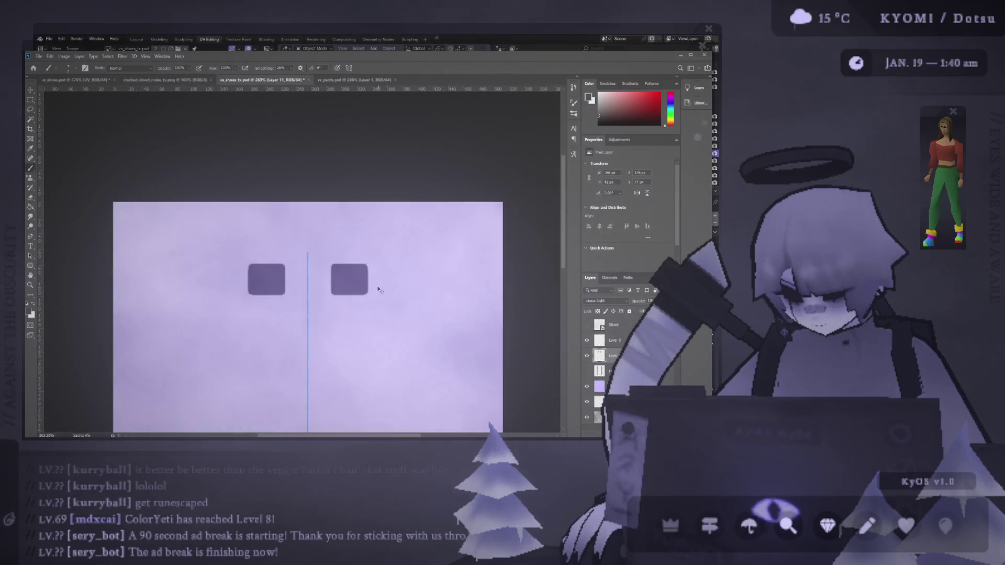
pyautogui.hotkey('ctrl', 's')
pyautogui.hotkey('alt', 'Tab')
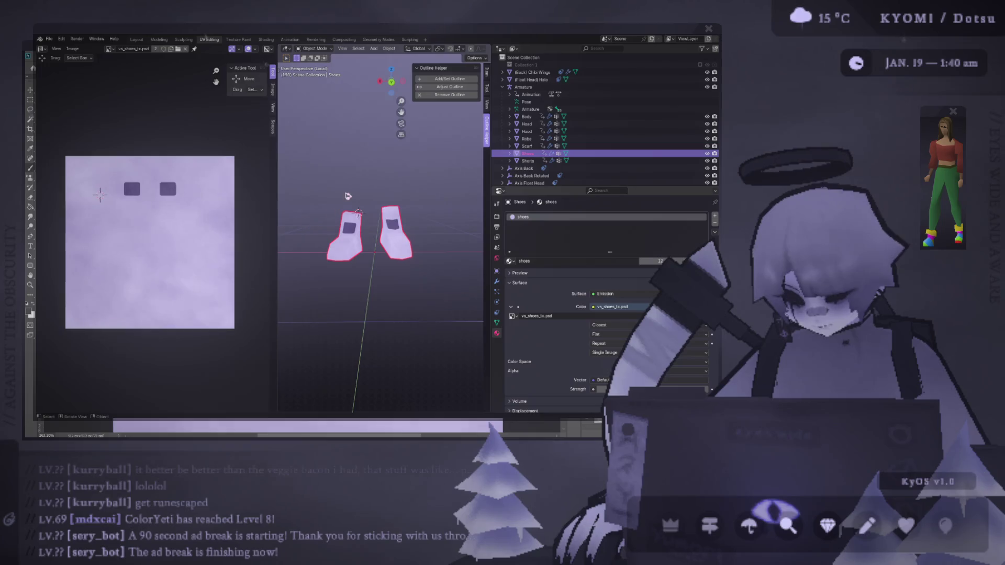
# Erase strips from both squares' inner and outer edges into sharp-cornered rectangles, then preview the shoes in Blender
pyautogui.hotkey('alt', 'Tab')
pyautogui.press('e')
pyautogui.keyDown('alt'); pyautogui.moveTo(349, 264); pyautogui.dragTo(347, 251, button='right'); pyautogui.keyUp('alt')
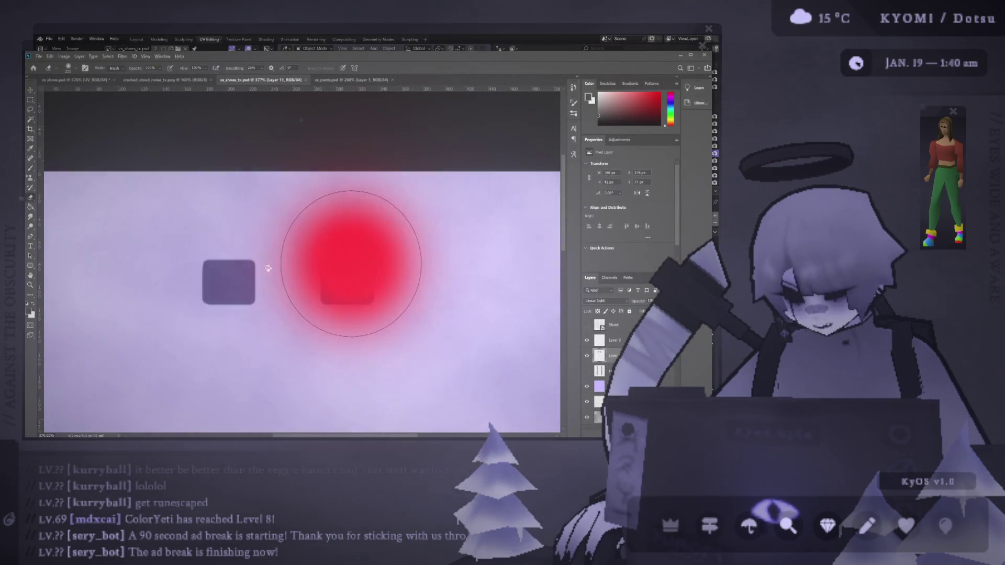
pyautogui.hotkey('ctrl', 'z')
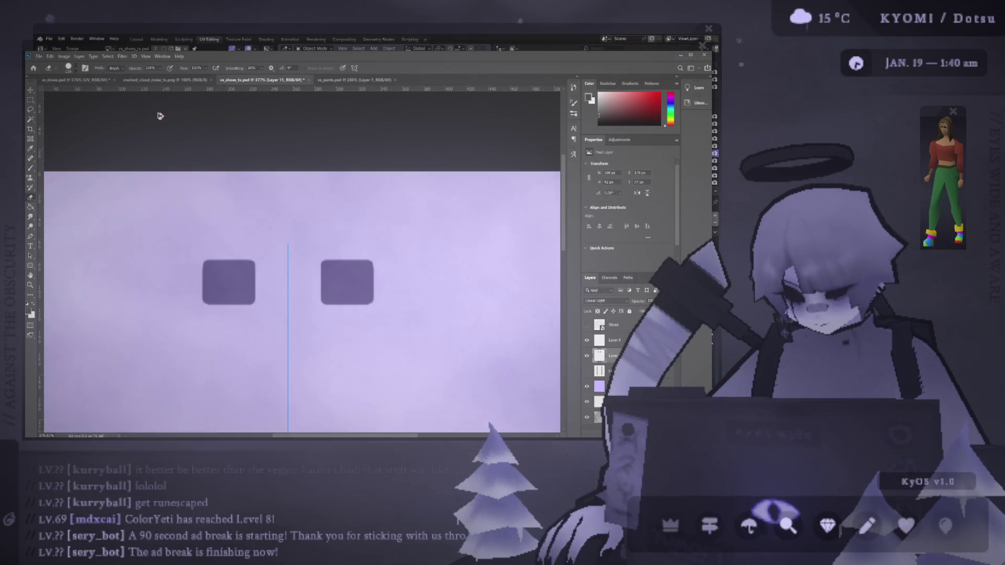
pyautogui.moveTo(345, 267)
pyautogui.keyDown('alt'); pyautogui.mouseDown(button='right')
pyautogui.moveTo(333, 267)
pyautogui.moveTo(339, 275)
pyautogui.mouseUp(button='right'); pyautogui.keyUp('alt')
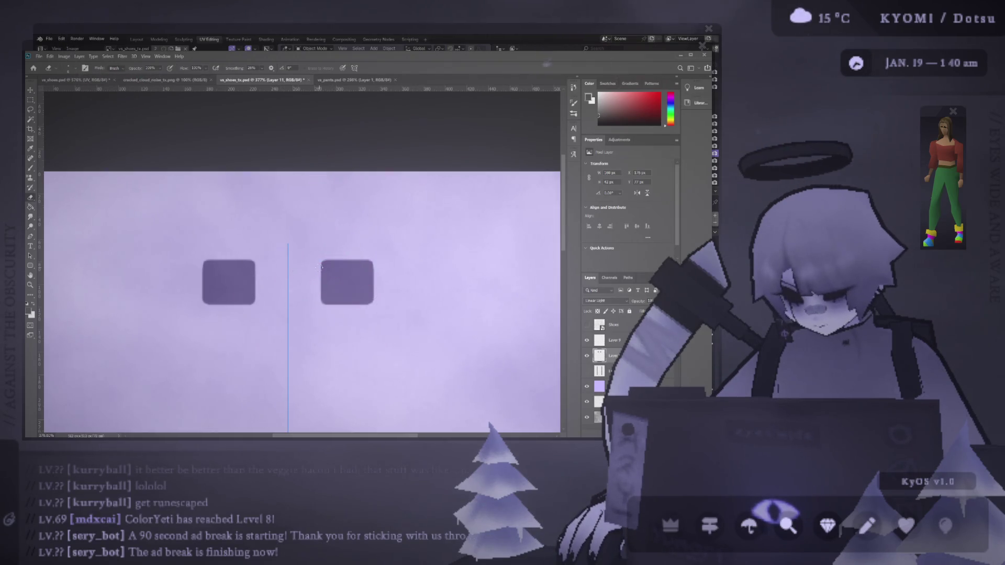
pyautogui.moveTo(325, 269); pyautogui.dragTo(330, 336)
pyautogui.moveTo(370, 248); pyautogui.dragTo(390, 343)
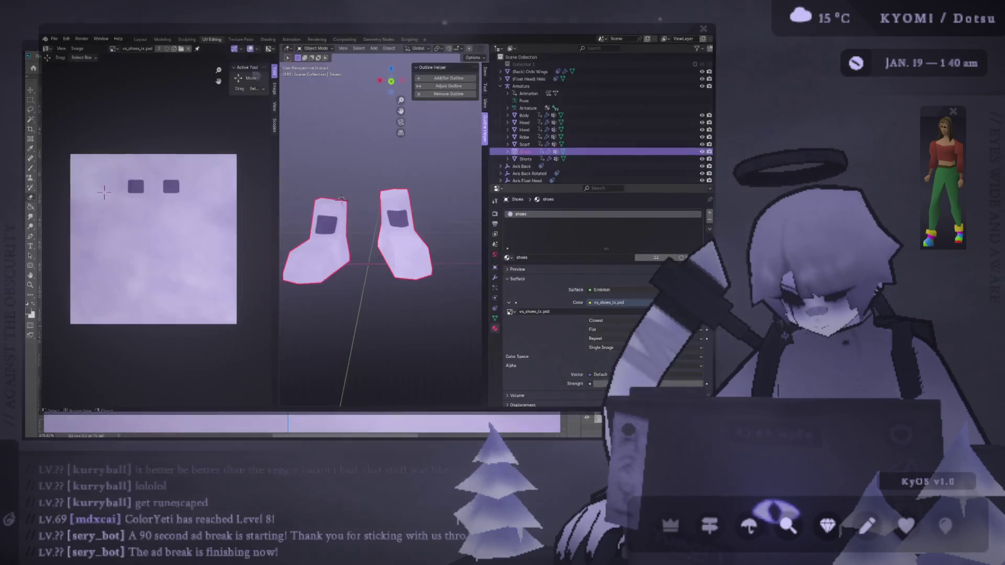
pyautogui.hotkey('alt', 'Tab')
pyautogui.hotkey('alt', 'Tab')
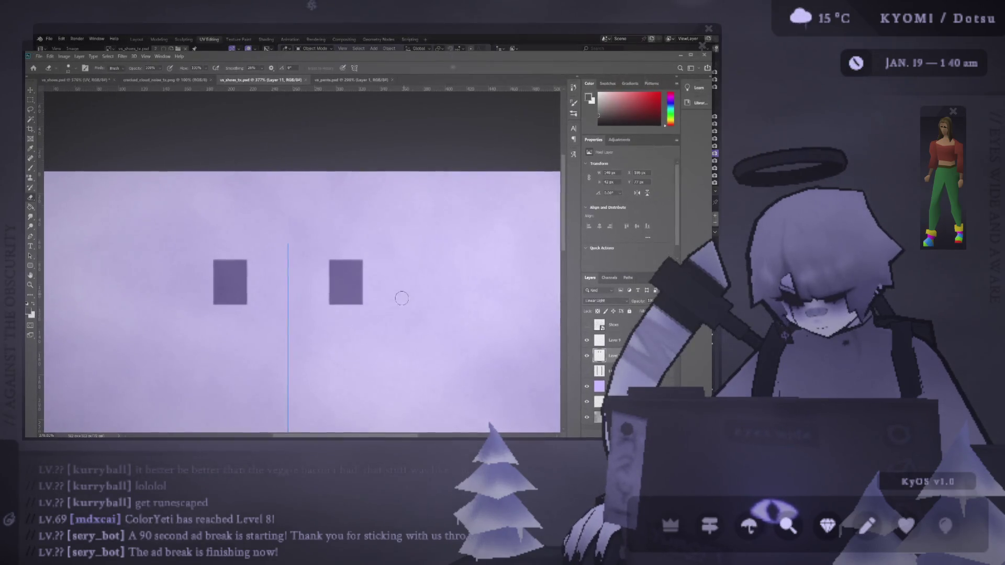
pyautogui.hotkey('alt', 'Tab')
pyautogui.scroll(-3, 416, 239)
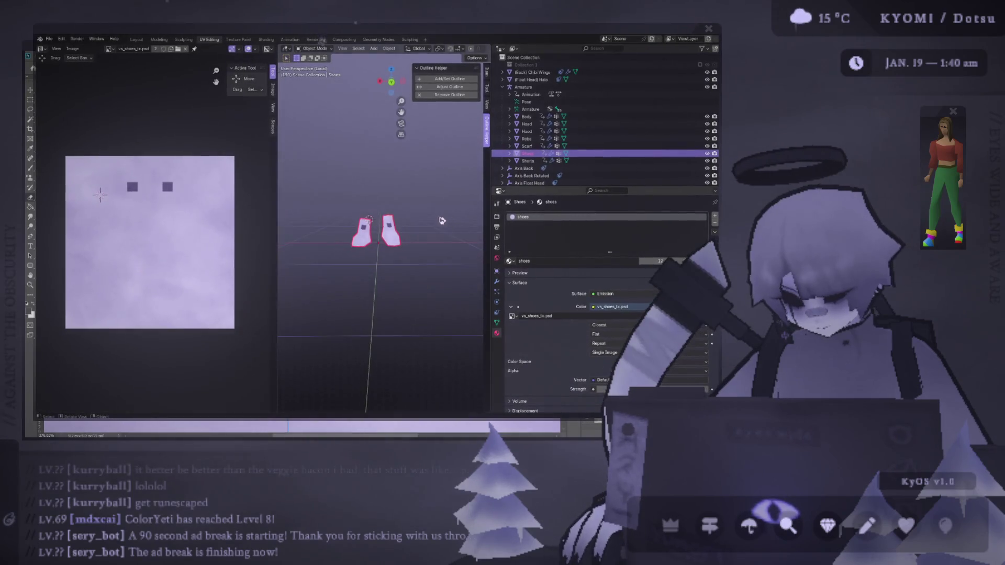
# View the character from the front in Blender's Layout workspace with overlays hidden
pyautogui.press('Tab')
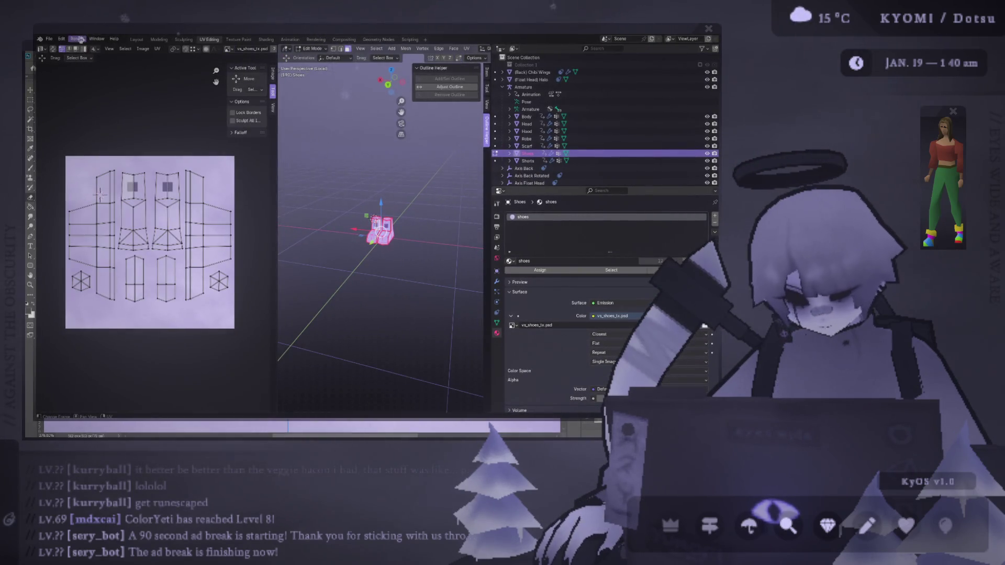
pyautogui.click(137, 40)
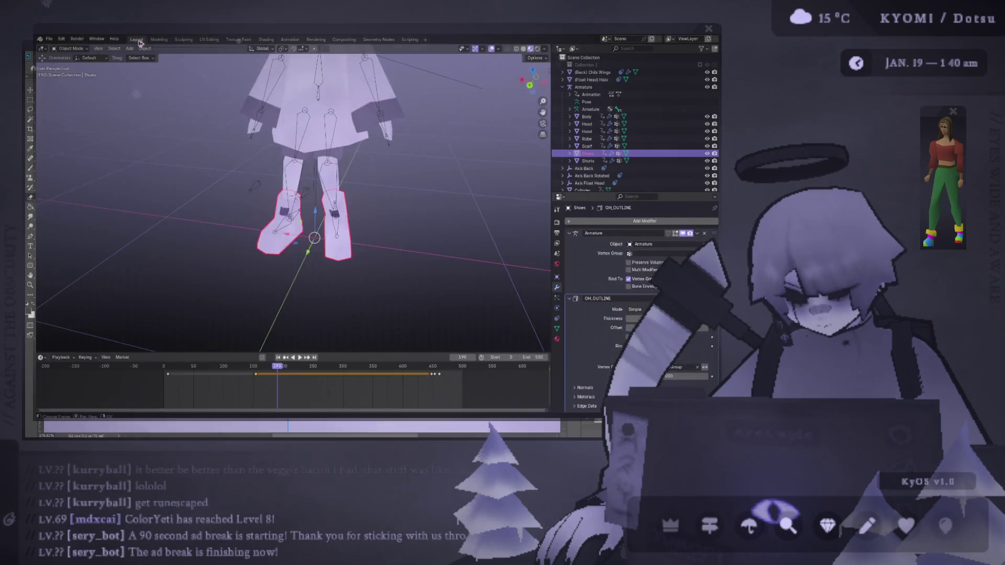
pyautogui.scroll(-3, 449, 225)
pyautogui.click(492, 49)
pyautogui.moveTo(314, 209)
pyautogui.mouseDown(button='middle')
pyautogui.moveTo(297, 237)
pyautogui.moveTo(309, 255)
pyautogui.mouseUp(button='middle')
pyautogui.scroll(2, 299, 224)
pyautogui.scroll(-2, 297, 238)
# Make the dark bars layer visible again and reload the shoe texture in Blender
pyautogui.hotkey('alt', 'Tab')
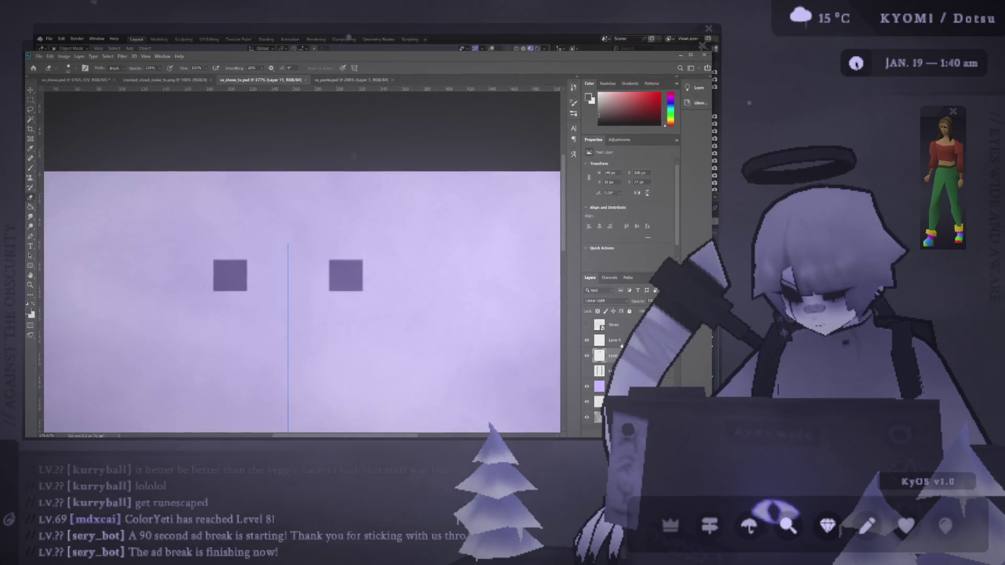
pyautogui.click(588, 357)
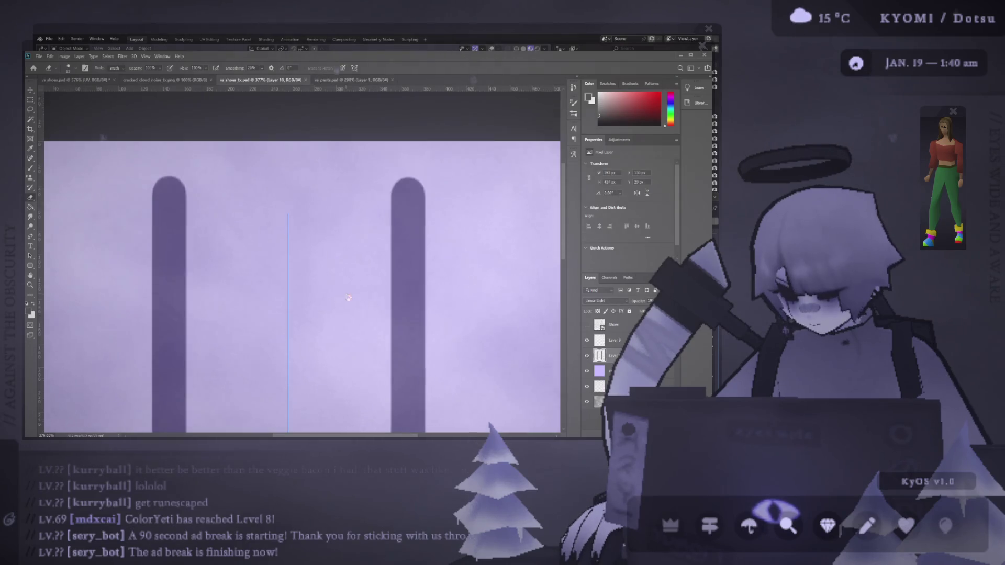
pyautogui.hotkey('alt', 'Tab')
pyautogui.click(209, 40)
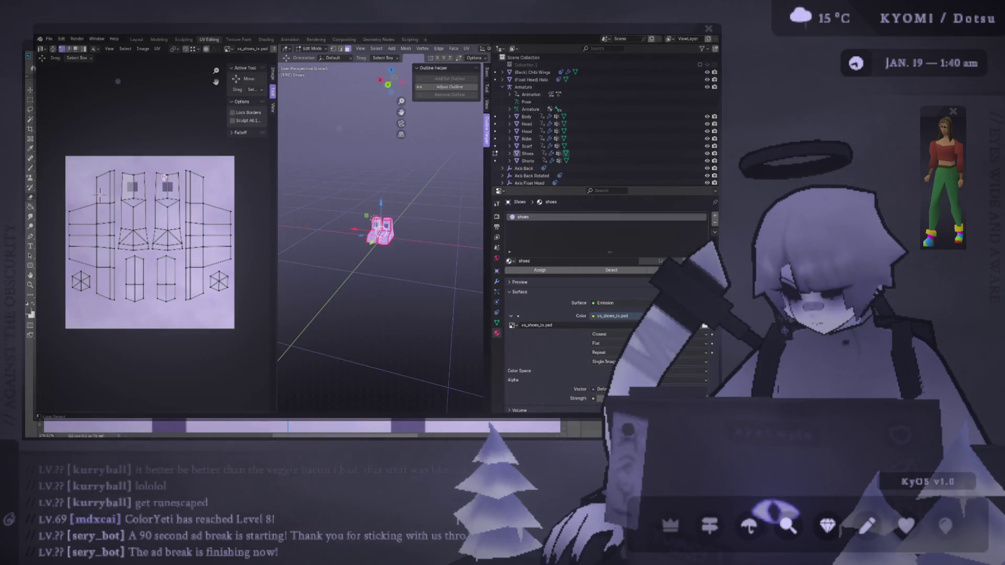
pyautogui.hotkey('alt', 'r')
pyautogui.click(137, 40)
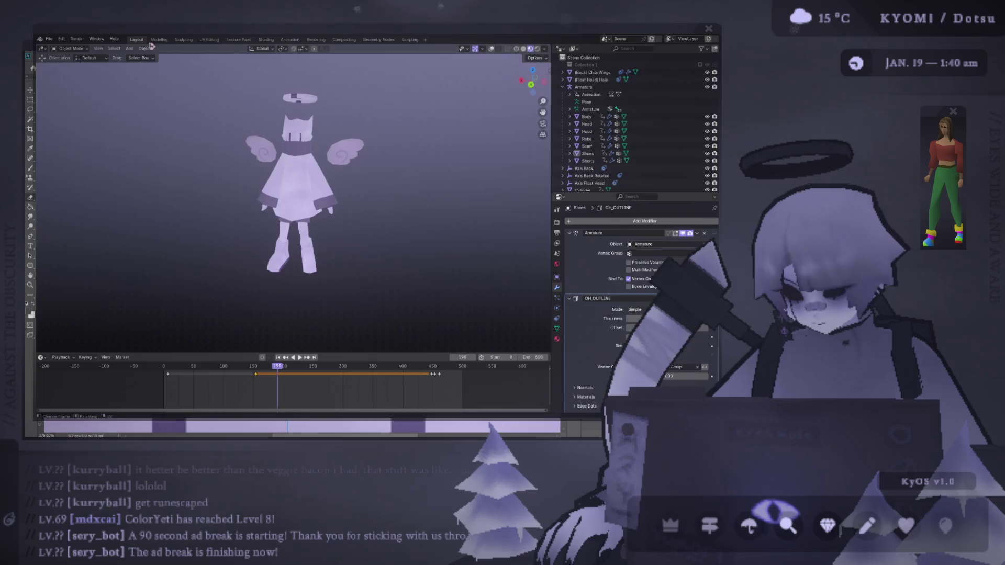
# Select the Body mesh's right leg in edit mode, then orbit around the character with overlays hidden
pyautogui.click(316, 239)
pyautogui.press('Tab')
pyautogui.click(480, 48)
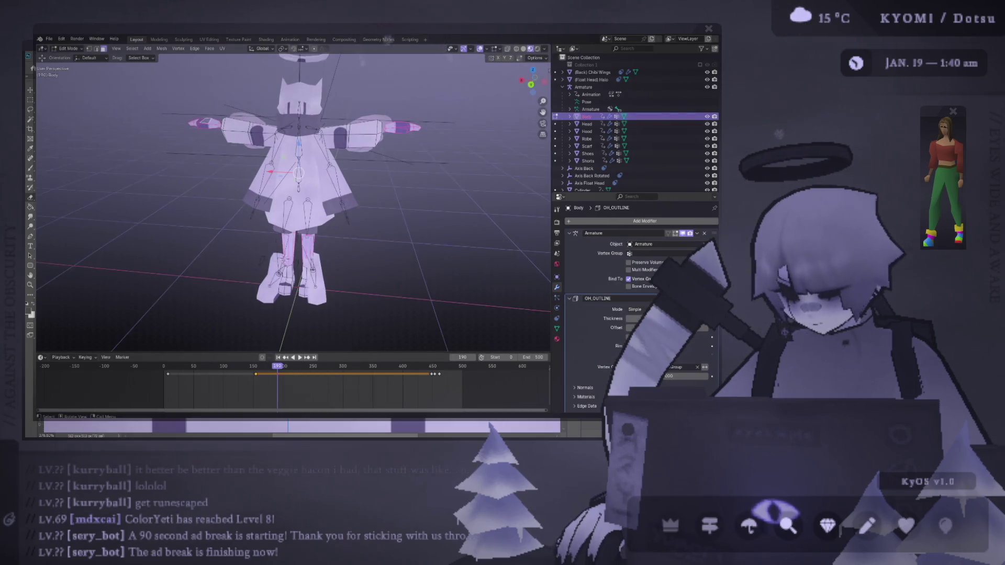
pyautogui.click(308, 242)
pyautogui.press('Tab')
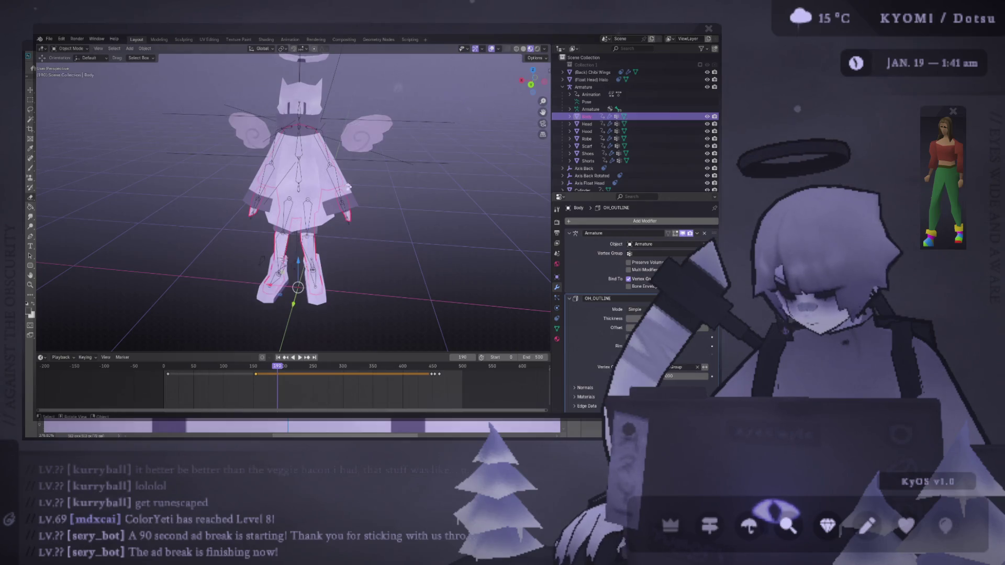
pyautogui.click(427, 199)
pyautogui.scroll(-3, 427, 199)
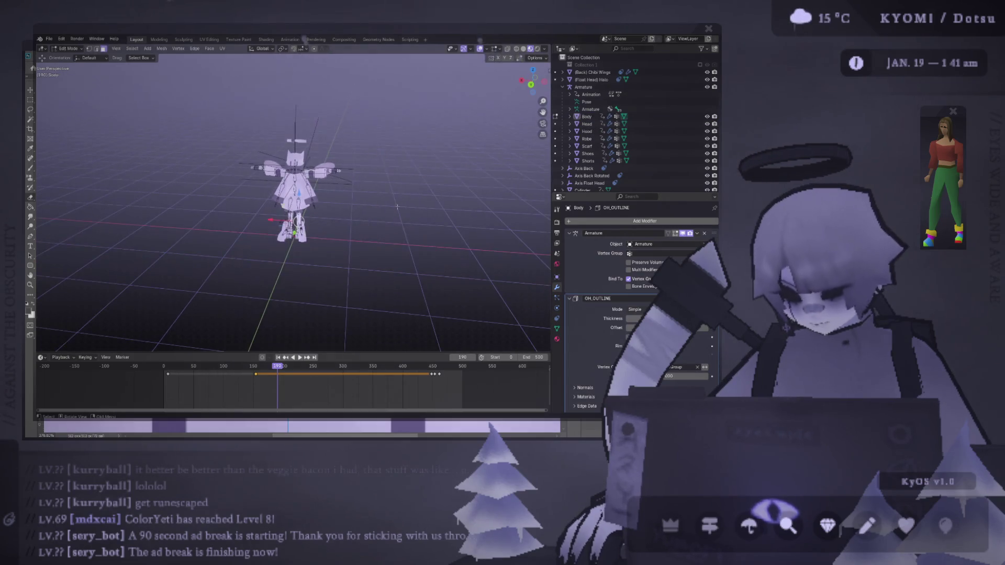
pyautogui.scroll(2, 419, 157)
pyautogui.click(492, 48)
pyautogui.scroll(-2, 343, 187)
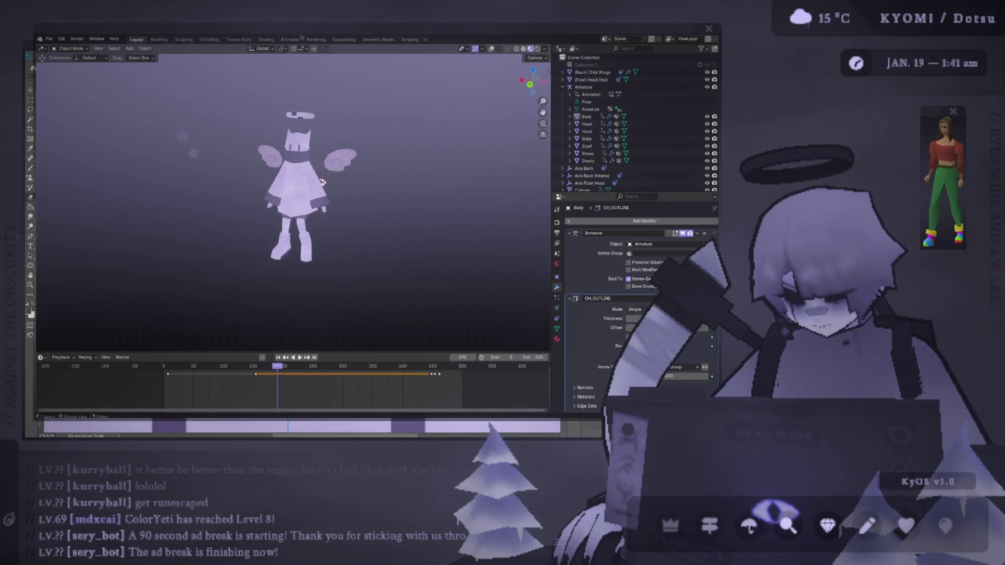
pyautogui.scroll(3, 319, 186)
pyautogui.moveTo(320, 184); pyautogui.dragTo(374, 167, button='middle')
# Assign vs_face_tx.psd as the Head object's material texture
pyautogui.click(291, 133)
pyautogui.click(491, 48)
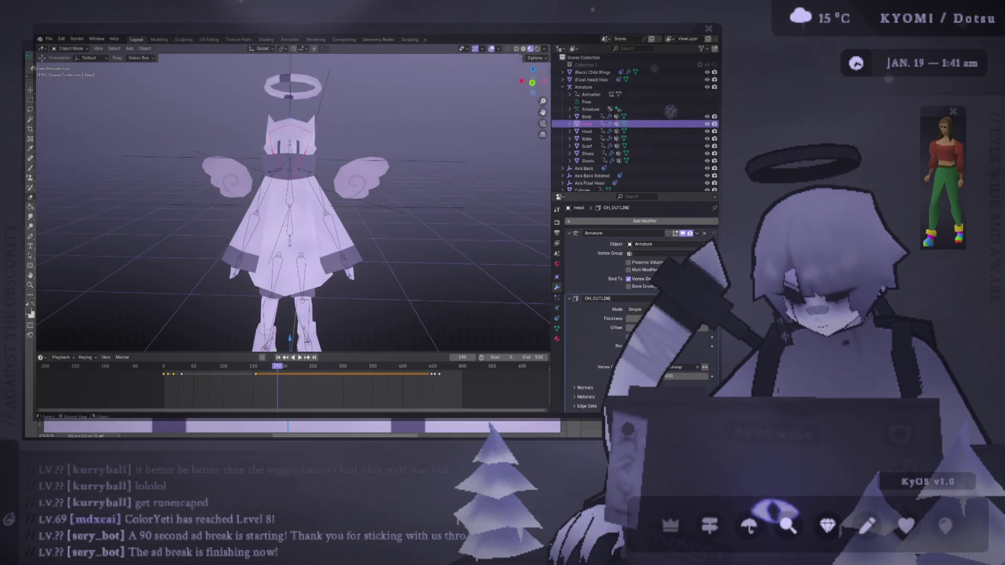
pyautogui.moveTo(301, 139)
pyautogui.mouseDown(button='middle')
pyautogui.moveTo(339, 138)
pyautogui.moveTo(304, 139)
pyautogui.mouseUp(button='middle')
pyautogui.press('Tab')
pyautogui.click(556, 338)
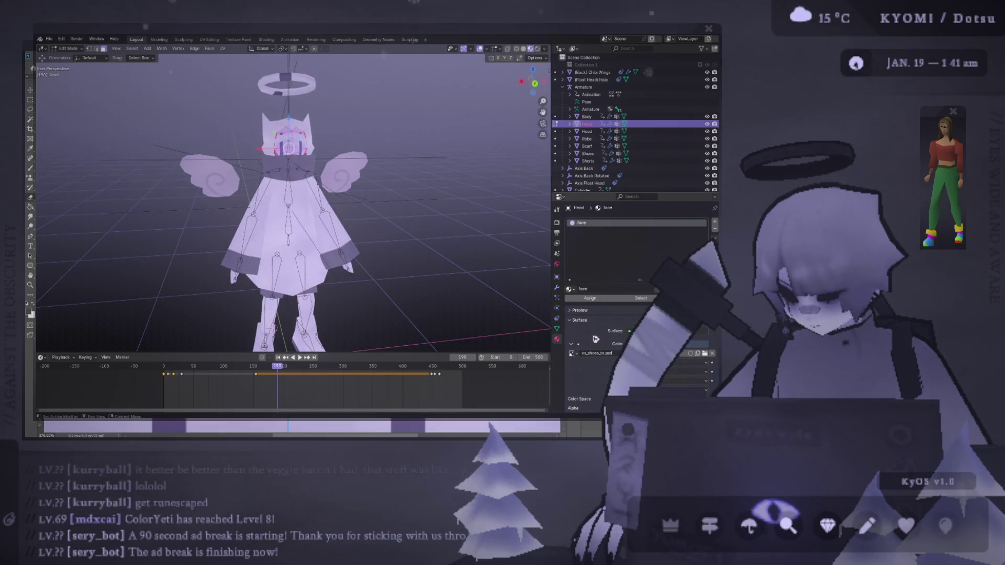
pyautogui.click(571, 353)
pyautogui.click(596, 300)
pyautogui.scroll(-2, 377, 249)
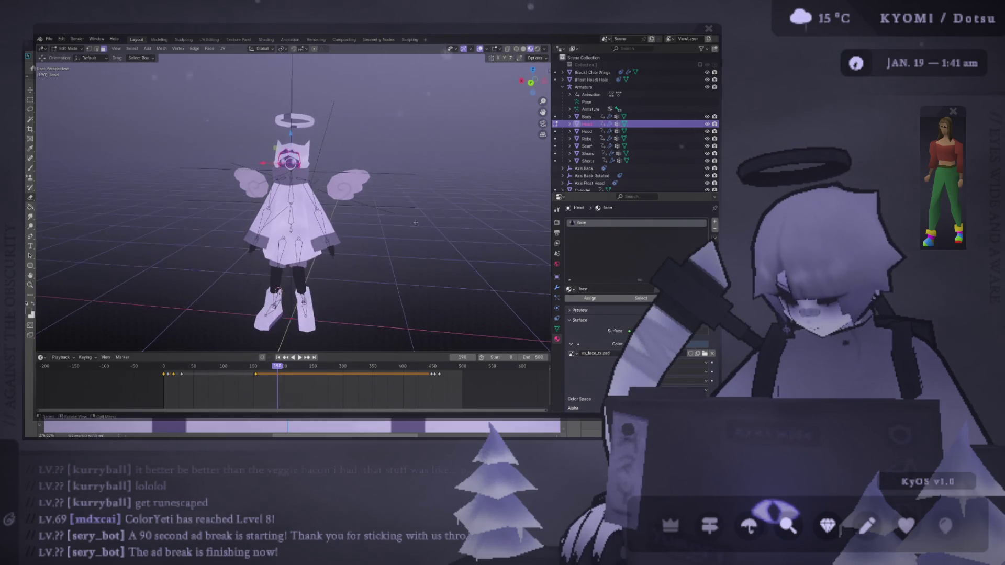
pyautogui.press('Tab')
pyautogui.scroll(-3, 377, 249)
pyautogui.scroll(5, 354, 214)
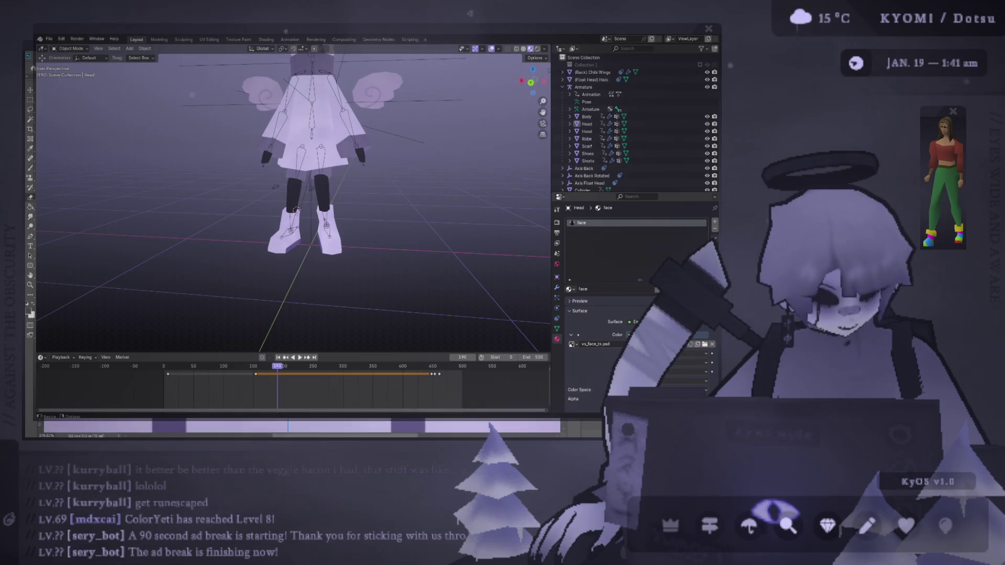
pyautogui.hotkey('alt', 'Tab')
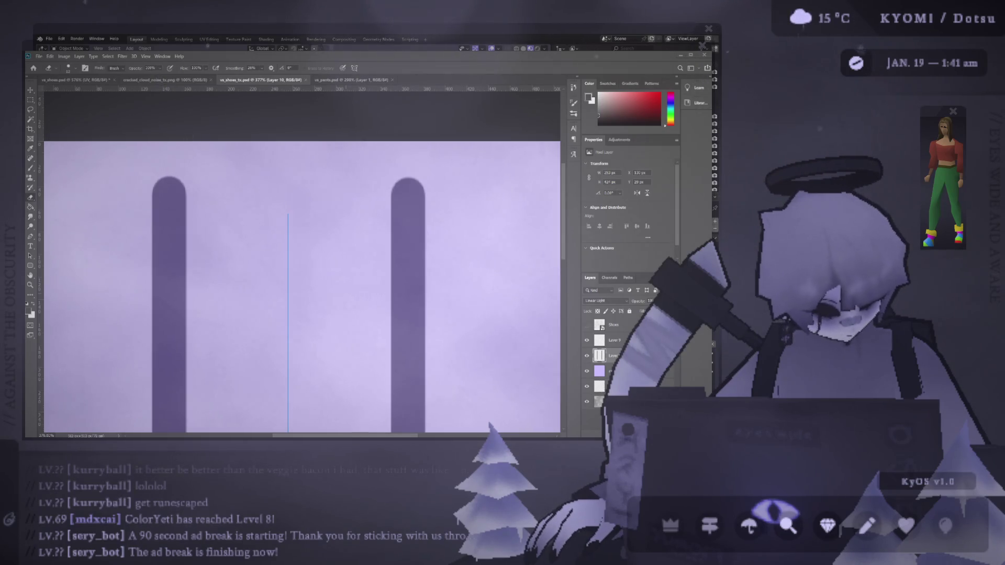
# Play the character's animation in Blender and view it from directly behind
pyautogui.hotkey('alt', 'Tab')
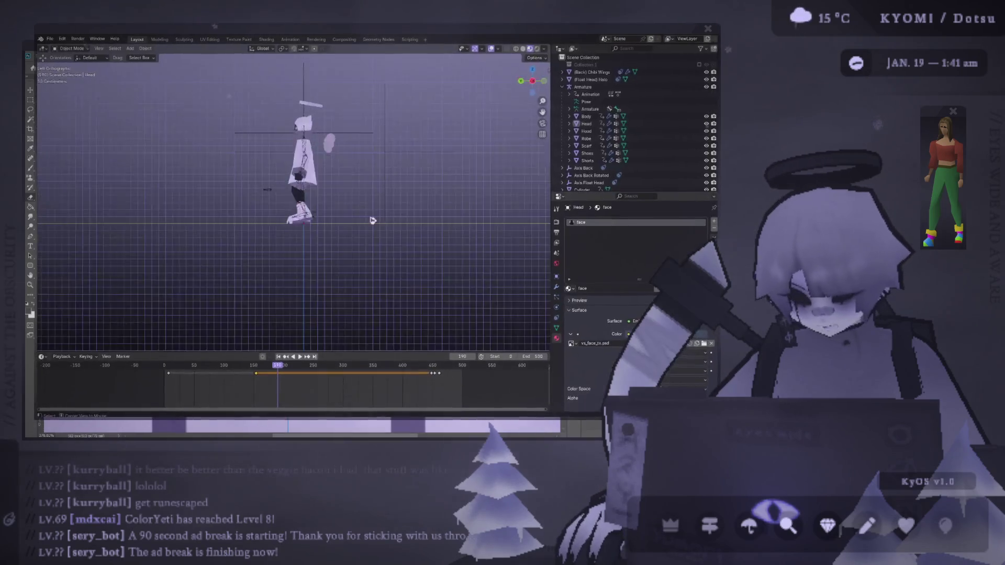
pyautogui.press('space')
pyautogui.moveTo(300, 219); pyautogui.dragTo(352, 182, button='middle')
pyautogui.press('space')
pyautogui.press('ctrl+KP_1')
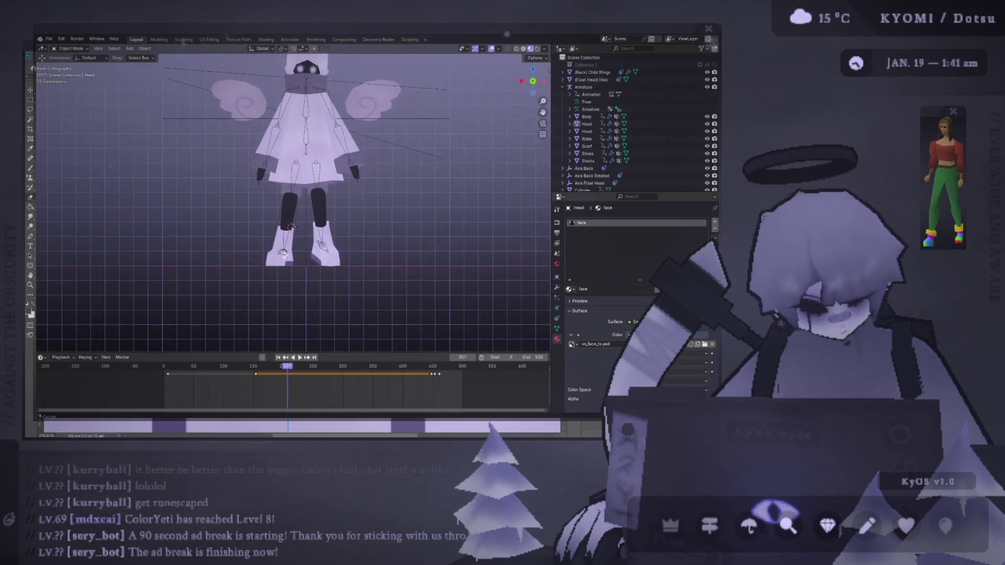
pyautogui.hotkey('alt', 'Tab')
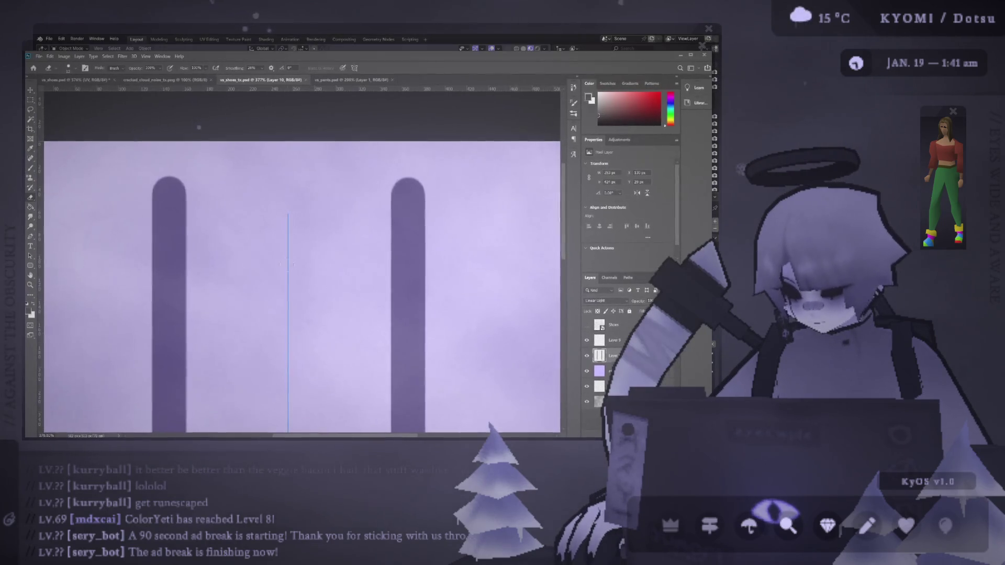
# Show the shoe UV wireframe and brush a dark shadow band along both shoe bottoms
pyautogui.keyDown('alt'); pyautogui.scroll(-5, 282, 300); pyautogui.keyUp('alt')
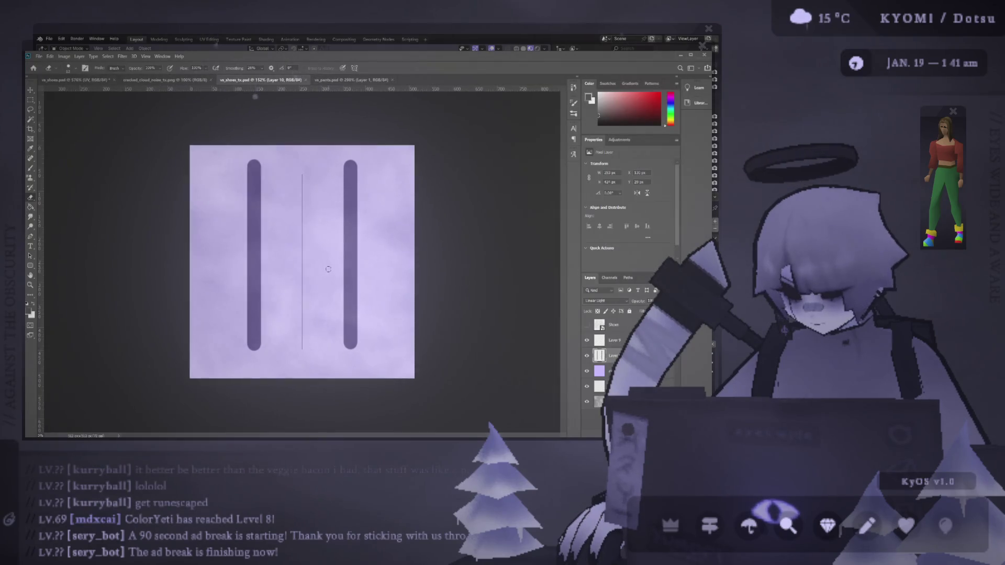
pyautogui.click(587, 324)
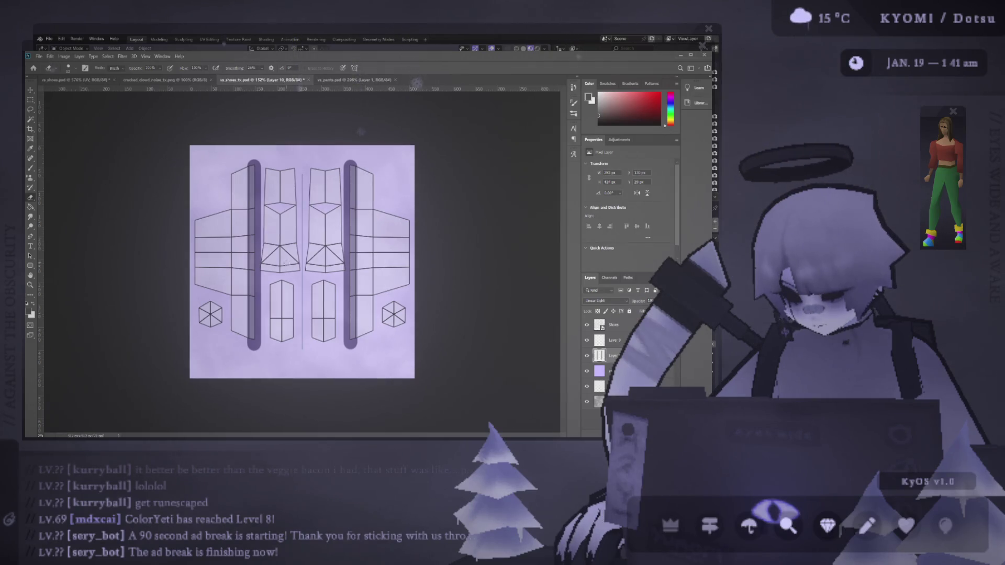
pyautogui.keyDown('alt'); pyautogui.scroll(5, 283, 270); pyautogui.keyUp('alt')
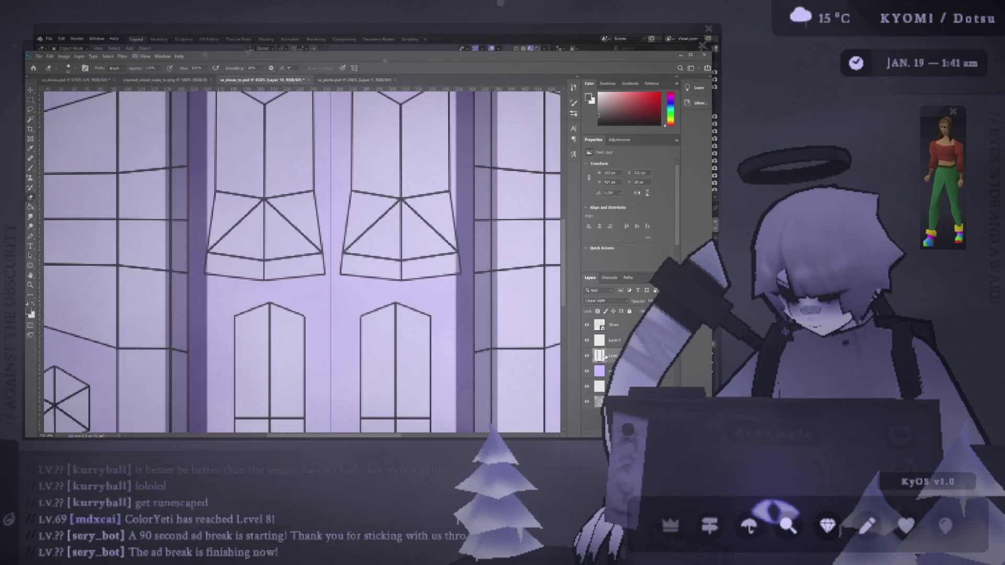
pyautogui.press('b')
pyautogui.moveTo(457, 272)
pyautogui.mouseDown()
pyautogui.moveTo(327, 277)
pyautogui.moveTo(203, 247)
pyautogui.moveTo(309, 278)
pyautogui.moveTo(206, 276)
pyautogui.moveTo(312, 262)
pyautogui.mouseUp()
pyautogui.hotkey('ctrl', 'z')
pyautogui.press(']')
pyautogui.press(']')
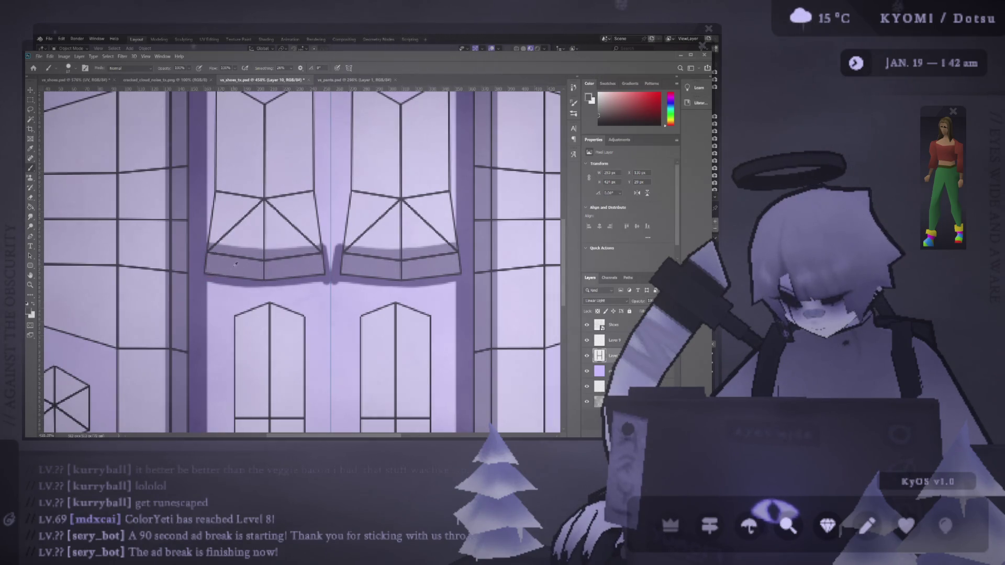
pyautogui.keyDown('alt'); pyautogui.scroll(-3, 209, 263); pyautogui.keyUp('alt')
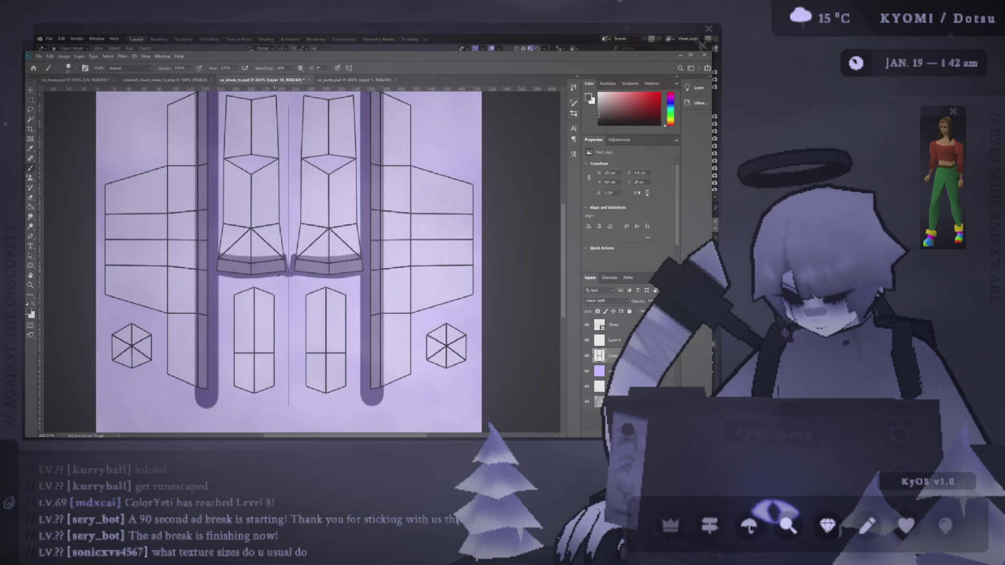
# Display the shoe mesh UVs in Blender's UV Editing workspace and orbit around the shoes
pyautogui.hotkey('alt', 'Tab')
pyautogui.click(208, 40)
pyautogui.press('a')
pyautogui.scroll(5, 334, 230)
pyautogui.moveTo(335, 230); pyautogui.dragTo(304, 226, button='middle')
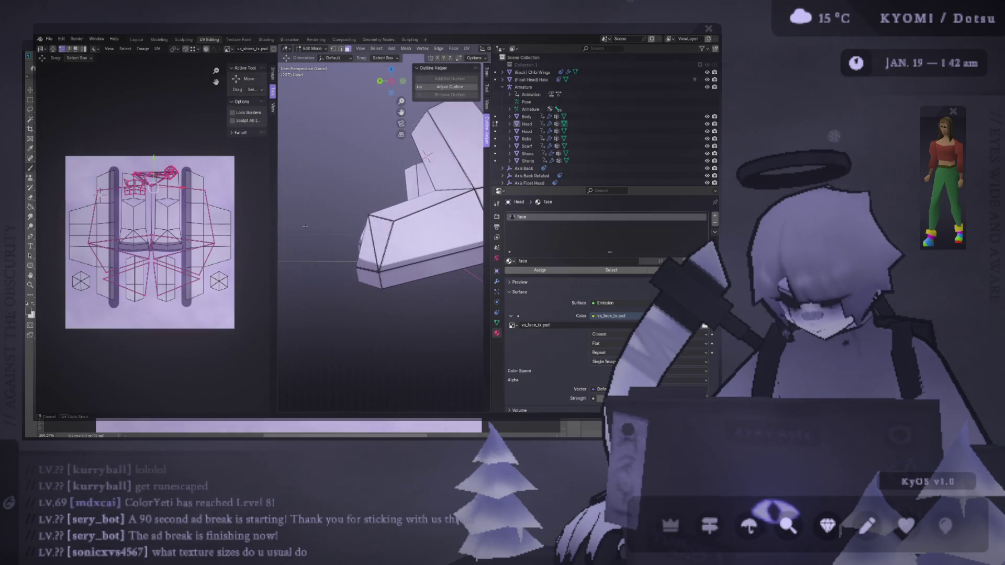
# Hide the UV wireframe, save, and inspect the shoes' sides and tops in a widened Blender view
pyautogui.hotkey('alt', 'Tab')
pyautogui.click(586, 325)
pyautogui.hotkey('ctrl', 's')
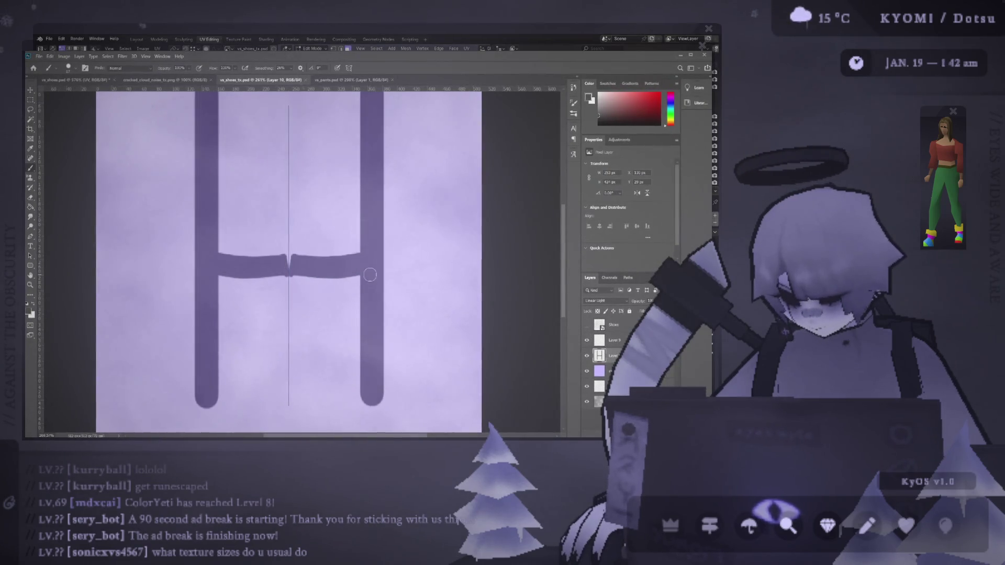
pyautogui.hotkey('alt', 'Tab')
pyautogui.moveTo(372, 250)
pyautogui.mouseDown(button='middle')
pyautogui.moveTo(343, 247)
pyautogui.moveTo(314, 133)
pyautogui.mouseUp(button='middle')
pyautogui.moveTo(400, 267); pyautogui.dragTo(418, 262, button='middle')
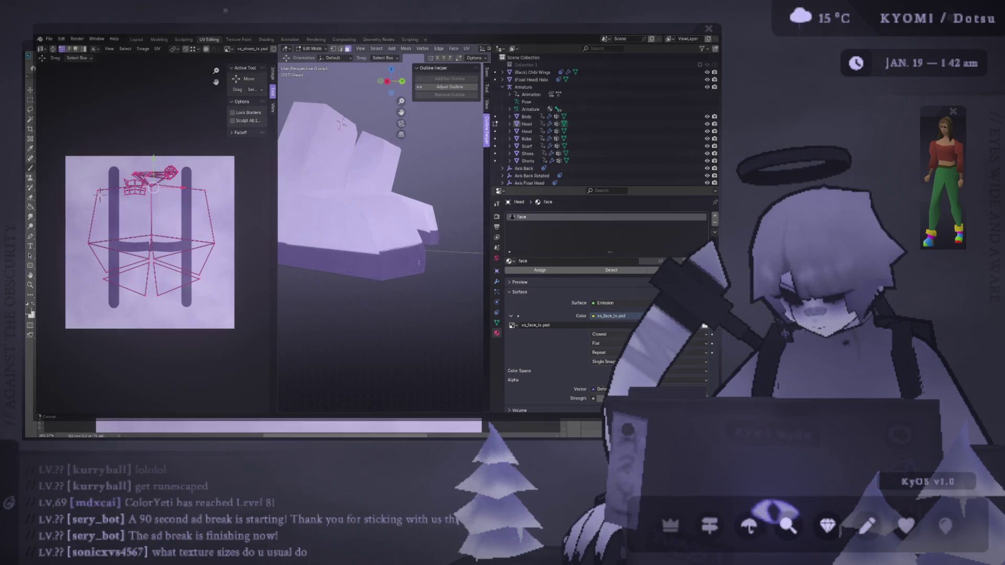
pyautogui.moveTo(491, 234); pyautogui.dragTo(567, 234)
pyautogui.moveTo(277, 212); pyautogui.dragTo(207, 214)
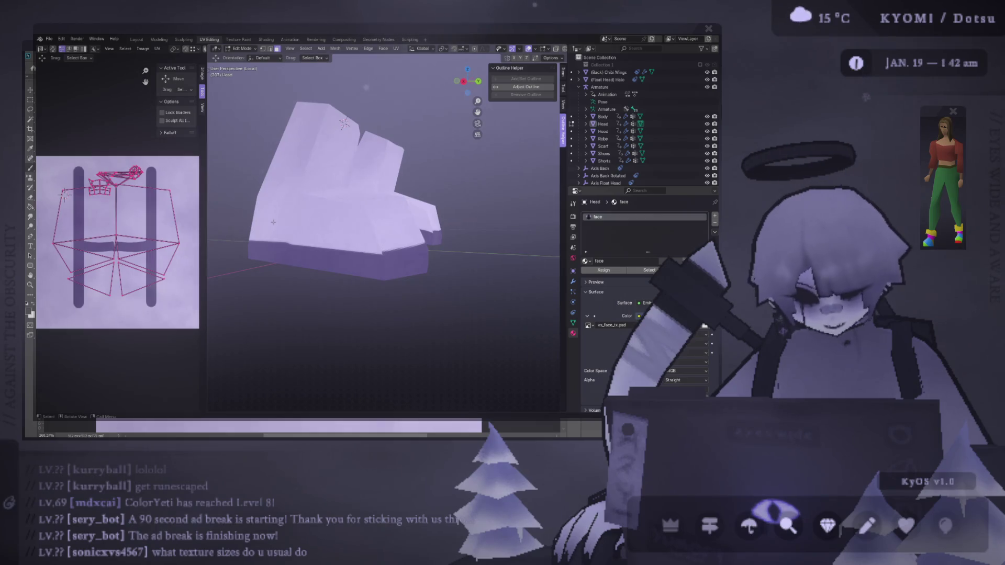
pyautogui.moveTo(273, 222); pyautogui.dragTo(314, 223, button='middle')
pyautogui.hotkey('alt', 'Tab')
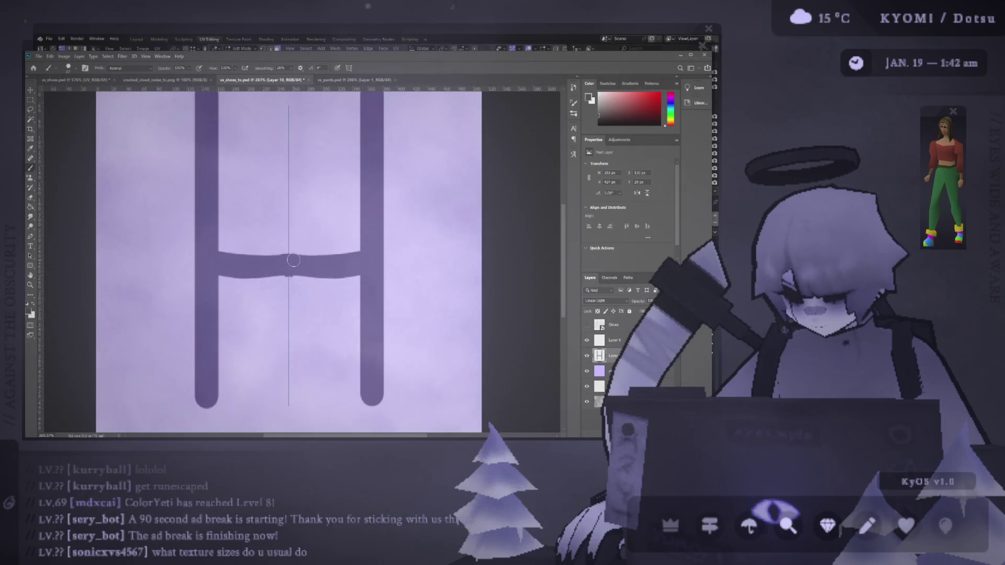
# Try a thicker lower edge on the H crossbar, preview it in Blender, then revert and resave
pyautogui.moveTo(211, 265); pyautogui.dragTo(315, 274)
pyautogui.hotkey('ctrl', 's')
pyautogui.hotkey('alt', 'Tab')
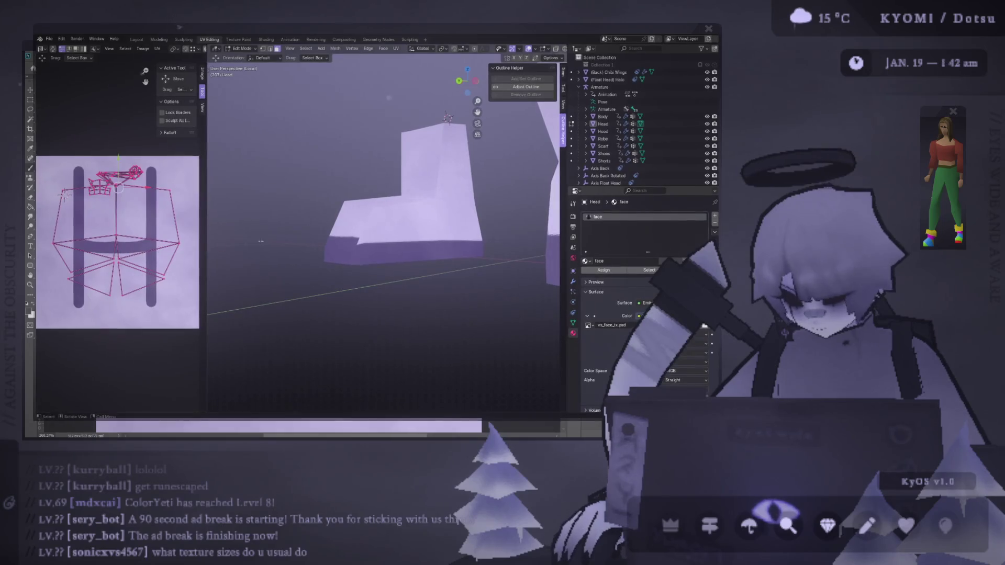
pyautogui.hotkey('alt', 'Tab')
pyautogui.hotkey('ctrl', 'z')
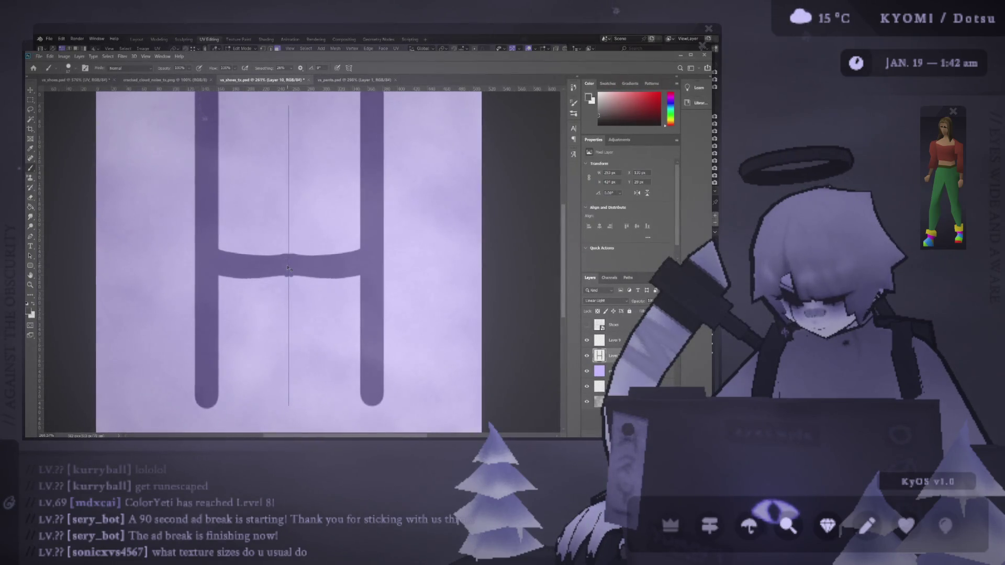
pyautogui.hotkey('ctrl', 's')
pyautogui.hotkey('alt', 'Tab')
pyautogui.moveTo(321, 250)
pyautogui.mouseDown(button='middle')
pyautogui.moveTo(448, 274)
pyautogui.moveTo(412, 202)
pyautogui.mouseUp(button='middle')
pyautogui.scroll(4, 334, 256)
pyautogui.scroll(-3, 339, 265)
pyautogui.scroll(-3, 427, 236)
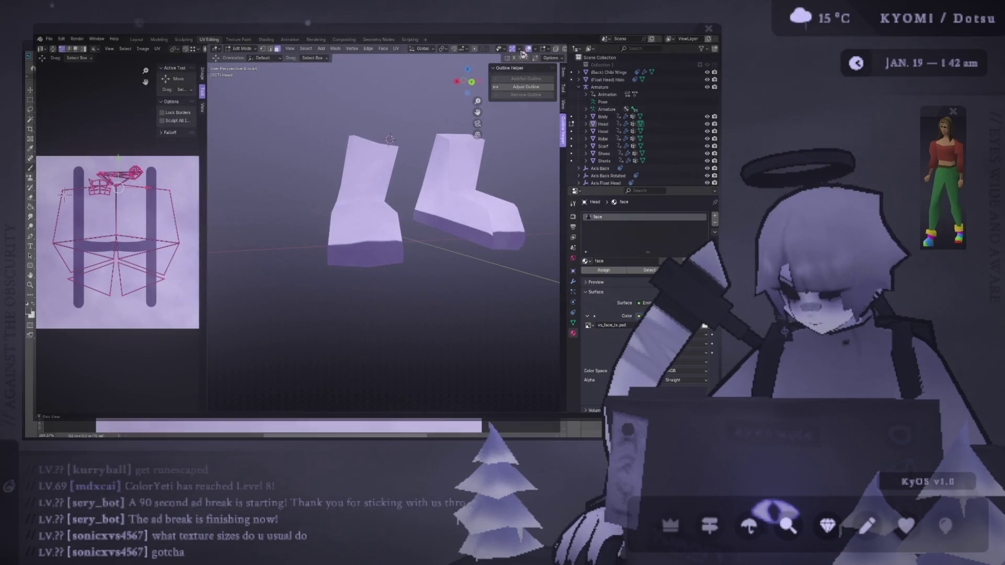
pyautogui.hotkey('alt', 'Tab')
# Erase the entire H crossbar with an enlarged eraser and show the UV wireframe again
pyautogui.press('e')
pyautogui.press(']')
pyautogui.press(']')
pyautogui.press(']')
pyautogui.moveTo(220, 258); pyautogui.dragTo(287, 246)
pyautogui.hotkey('ctrl', 'z')
pyautogui.moveTo(178, 259); pyautogui.dragTo(435, 259)
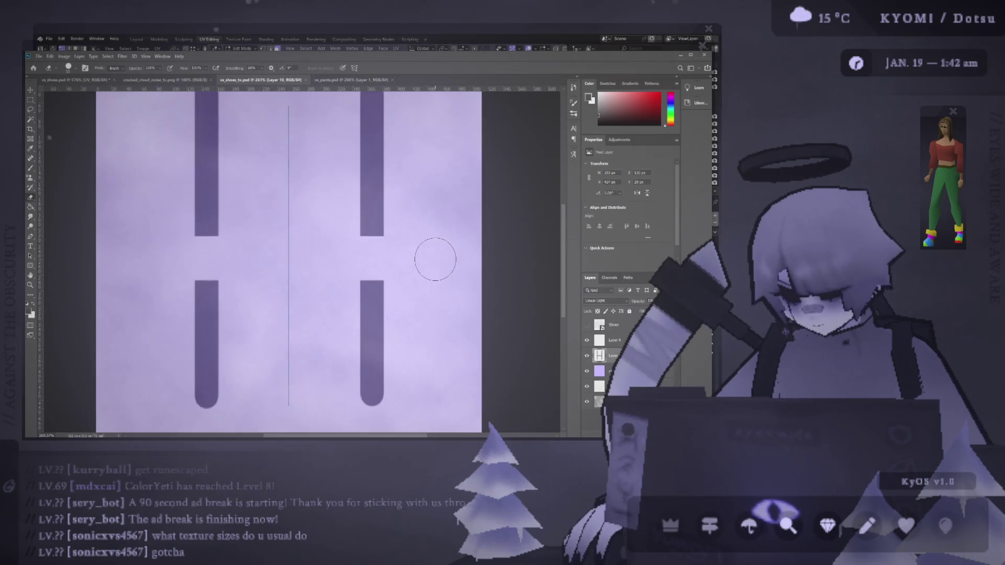
pyautogui.press('b')
pyautogui.click(586, 325)
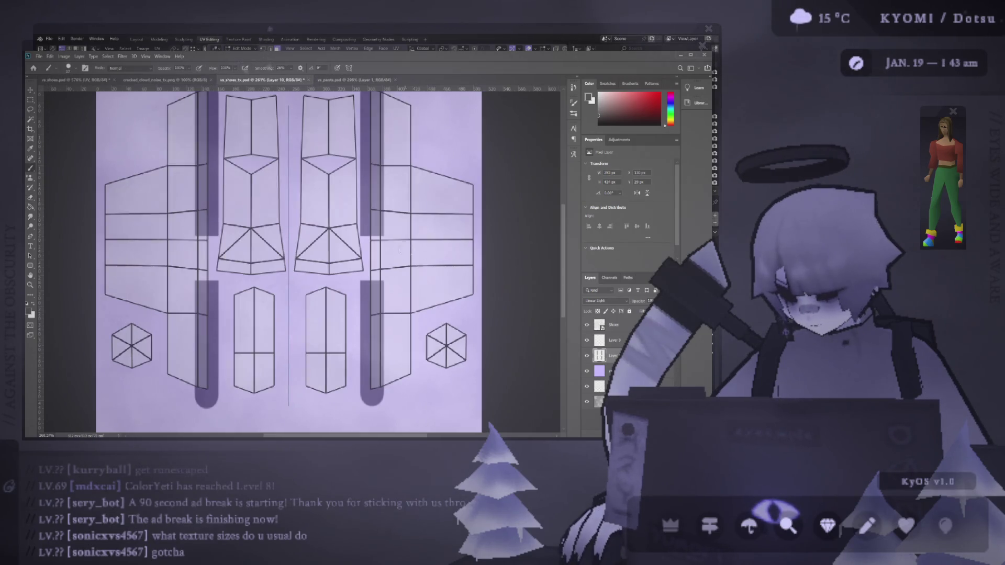
# Fill the gap in both dark vertical strips and check the result in Blender
pyautogui.moveTo(372, 228)
pyautogui.mouseDown()
pyautogui.moveTo(372, 317)
pyautogui.moveTo(377, 166)
pyautogui.mouseUp()
pyautogui.hotkey('ctrl', 'z')
pyautogui.click(375, 312)
pyautogui.hotkey('ctrl', 'z')
pyautogui.keyDown('alt'); pyautogui.scroll(-2, 382, 181); pyautogui.keyUp('alt')
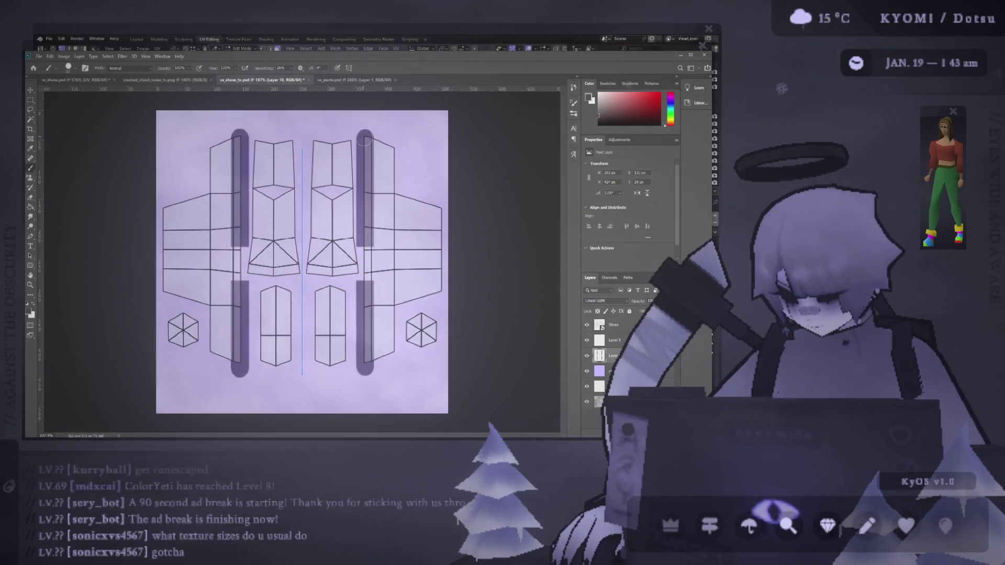
pyautogui.moveTo(370, 226); pyautogui.dragTo(366, 313)
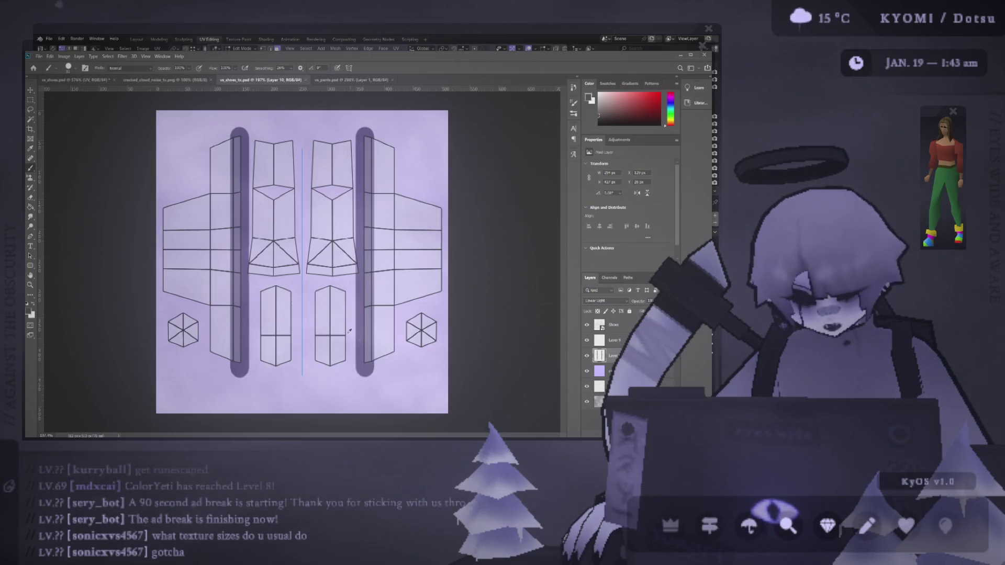
pyautogui.hotkey('alt', 'Tab')
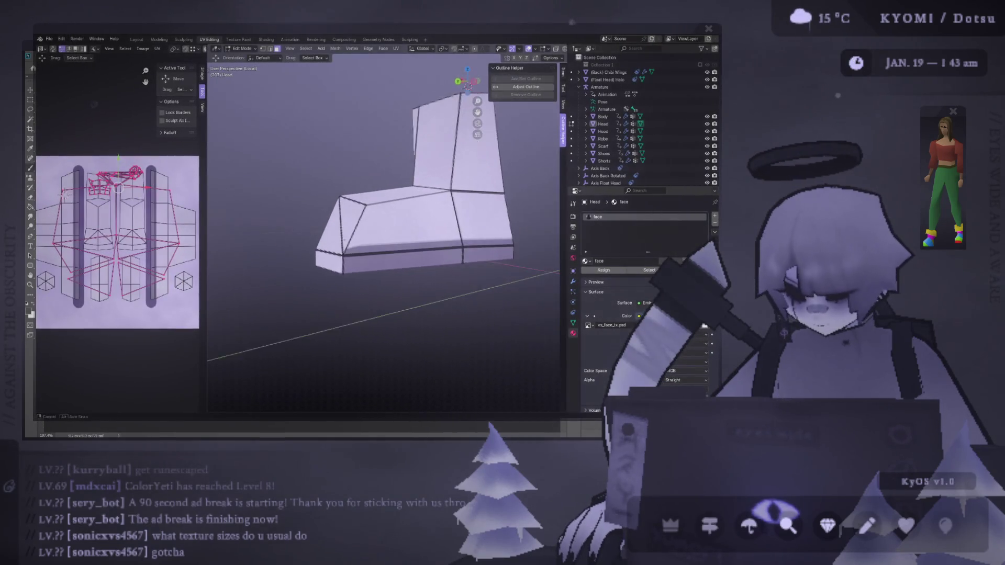
pyautogui.hotkey('alt', 'Tab')
# Try painting two mirrored dark strips down the texture, then erase them again
pyautogui.press('e')
pyautogui.hotkey('ctrl', 'z')
pyautogui.press('b')
pyautogui.moveTo(362, 137)
pyautogui.mouseDown()
pyautogui.moveTo(364, 361)
pyautogui.moveTo(349, 126)
pyautogui.moveTo(350, 330)
pyautogui.mouseUp()
pyautogui.press('e')
pyautogui.hotkey('ctrl', 'z')
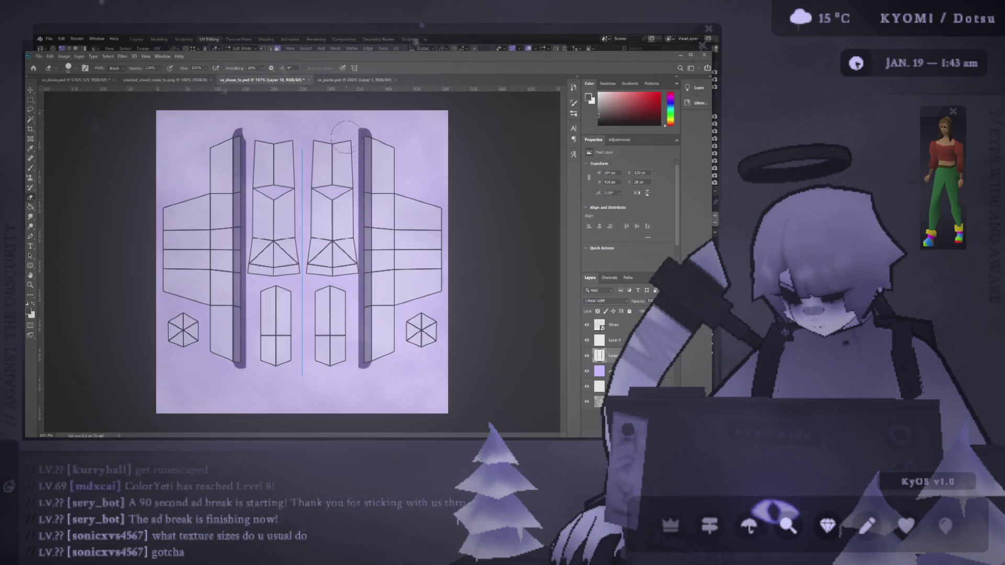
pyautogui.moveTo(348, 125); pyautogui.dragTo(331, 369)
pyautogui.keyDown('alt'); pyautogui.scroll(10, 359, 285); pyautogui.keyUp('alt')
# Paint a soft shadow under the shoe piece with a small brush
pyautogui.press('b')
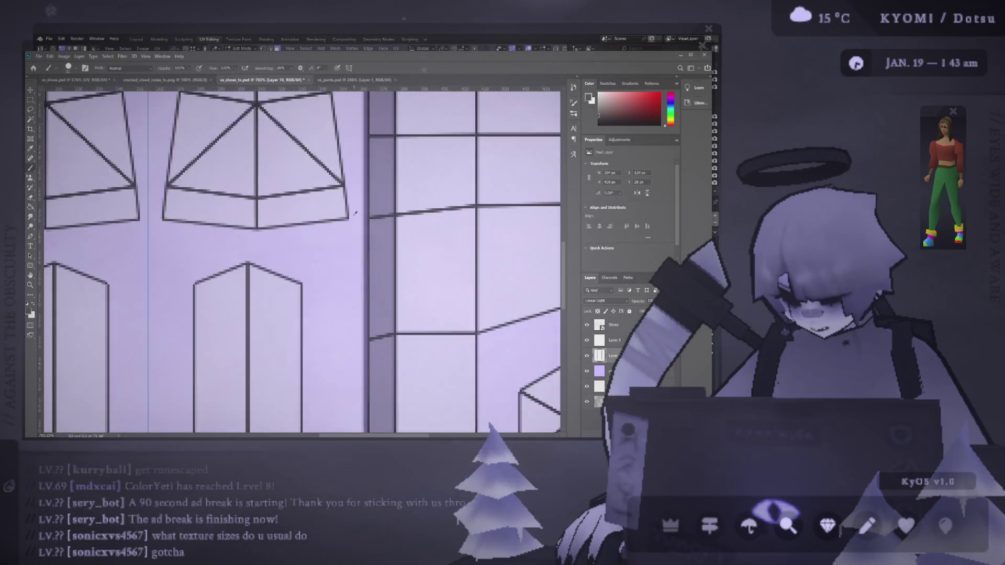
pyautogui.keyDown('alt'); pyautogui.moveTo(342, 202); pyautogui.dragTo(278, 189, button='right'); pyautogui.keyUp('alt')
pyautogui.moveTo(233, 187); pyautogui.dragTo(341, 171)
pyautogui.hotkey('ctrl', 'z')
pyautogui.keyDown('alt'); pyautogui.moveTo(343, 194); pyautogui.dragTo(346, 206, button='right'); pyautogui.keyUp('alt')
pyautogui.moveTo(349, 193)
pyautogui.mouseDown()
pyautogui.moveTo(300, 205)
pyautogui.moveTo(57, 199)
pyautogui.moveTo(199, 236)
pyautogui.moveTo(350, 225)
pyautogui.mouseUp()
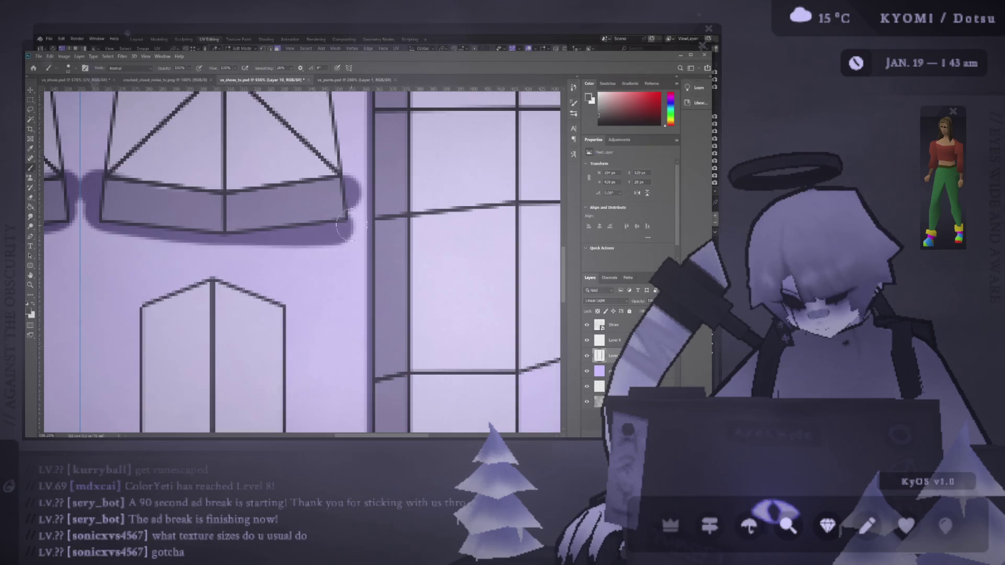
pyautogui.keyDown('alt'); pyautogui.scroll(-2, 320, 213); pyautogui.keyUp('alt')
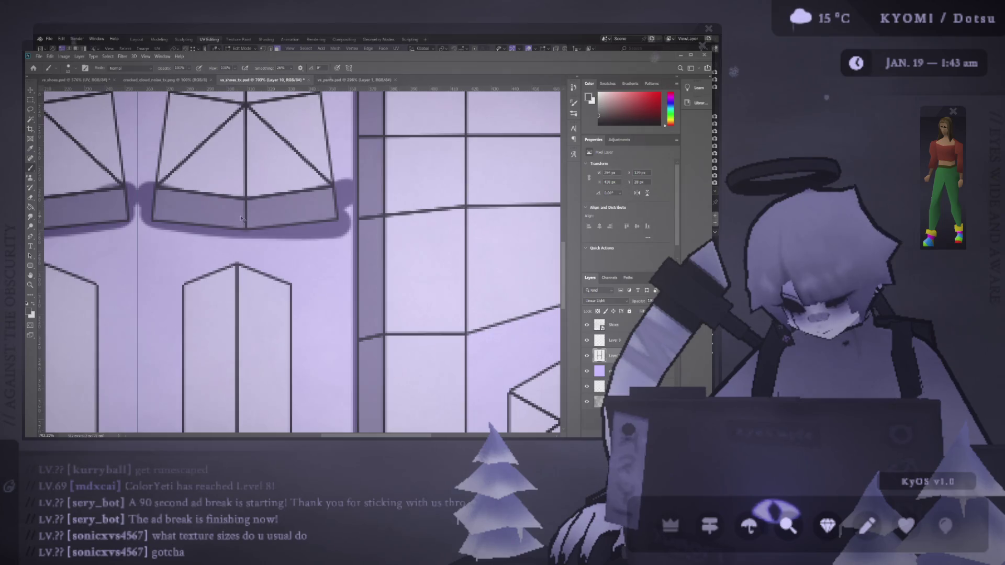
# Save the texture with the UV wireframe hidden and preview the boots from a new angle in Blender
pyautogui.hotkey('alt', 'Tab')
pyautogui.scroll(-3, 362, 230)
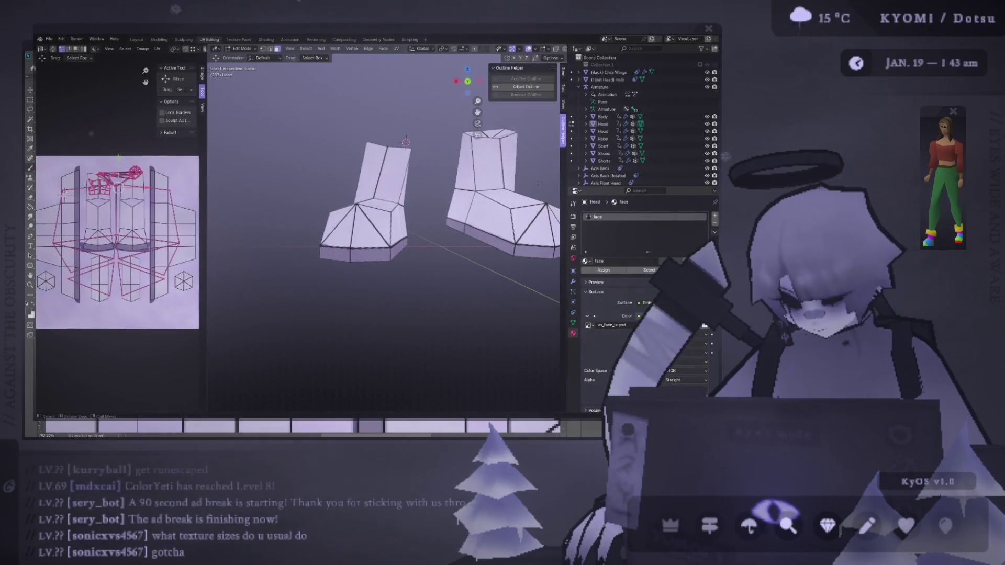
pyautogui.hotkey('alt', 'Tab')
pyautogui.hotkey('ctrl', ',')
pyautogui.hotkey('ctrl', 's')
pyautogui.hotkey('alt', 'Tab')
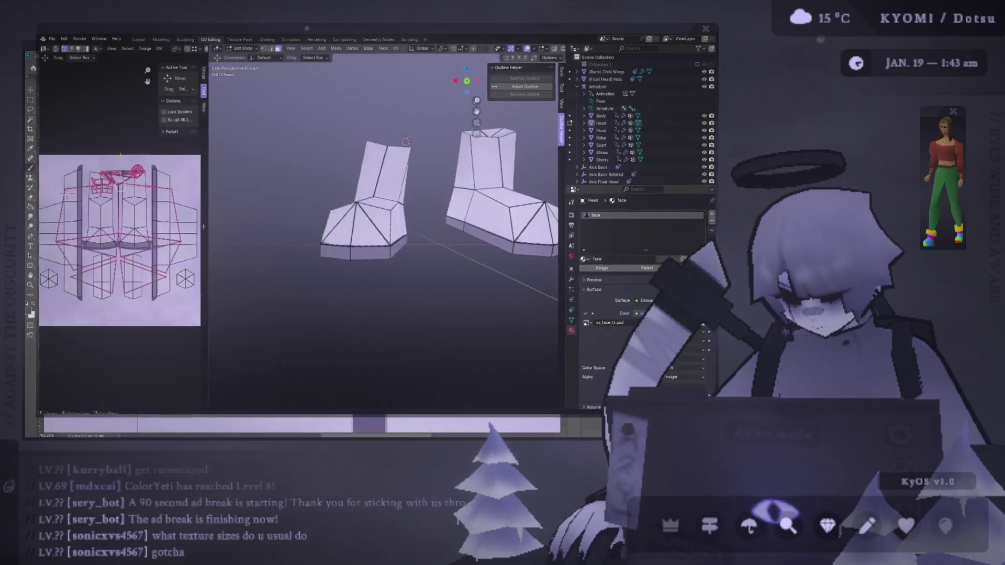
pyautogui.scroll(3, 350, 209)
pyautogui.moveTo(350, 209)
pyautogui.mouseDown(button='middle')
pyautogui.moveTo(385, 241)
pyautogui.moveTo(393, 269)
pyautogui.moveTo(357, 241)
pyautogui.mouseUp(button='middle')
pyautogui.scroll(-5, 375, 212)
pyautogui.scroll(3, 356, 240)
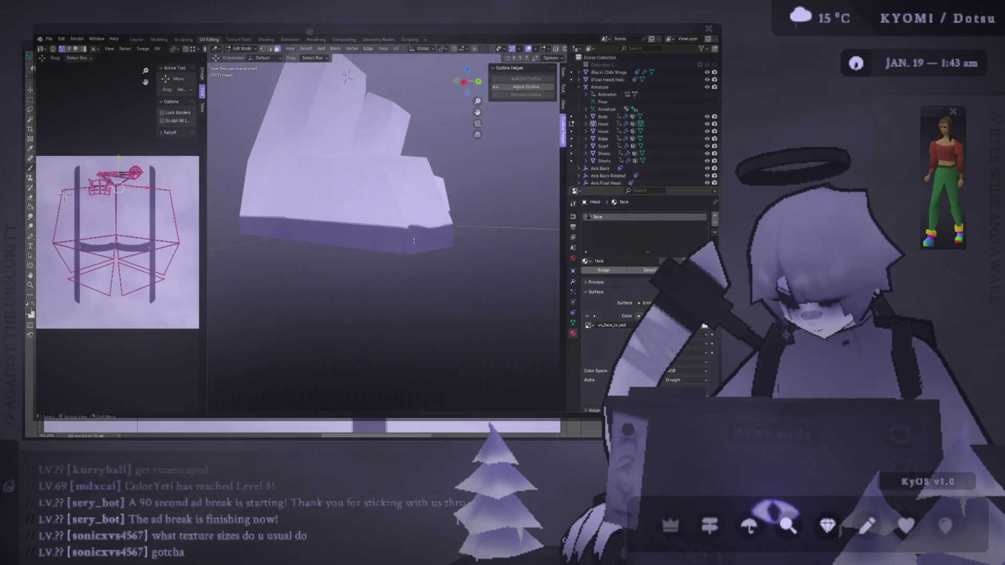
pyautogui.hotkey('alt', 'Tab')
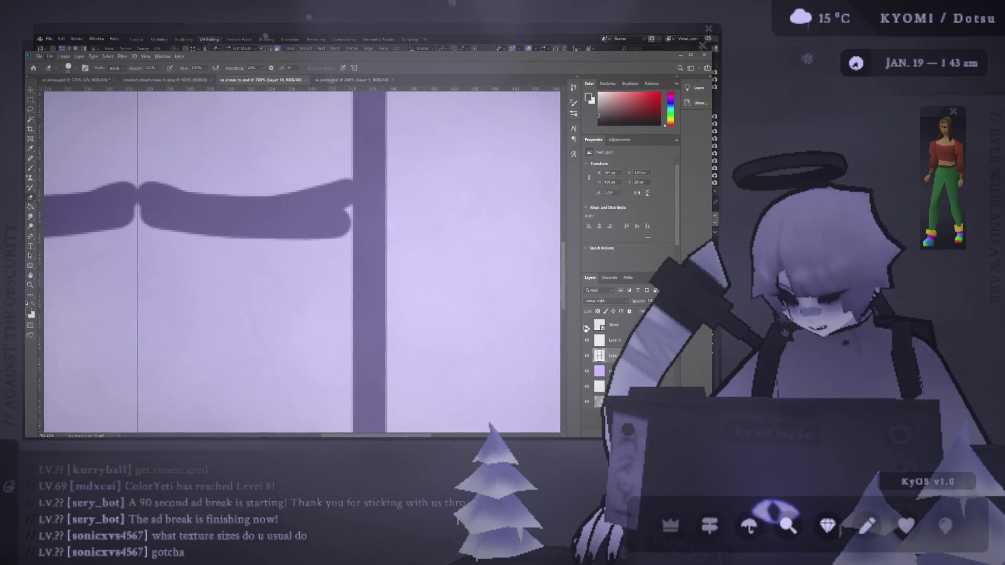
# Show the UV wireframe, shrink the brush, and save the shoe texture for Blender
pyautogui.click(585, 326)
pyautogui.keyDown('alt'); pyautogui.scroll(-3, 206, 149); pyautogui.keyUp('alt')
pyautogui.keyDown('alt'); pyautogui.moveTo(184, 161); pyautogui.dragTo(171, 157, button='right'); pyautogui.keyUp('alt')
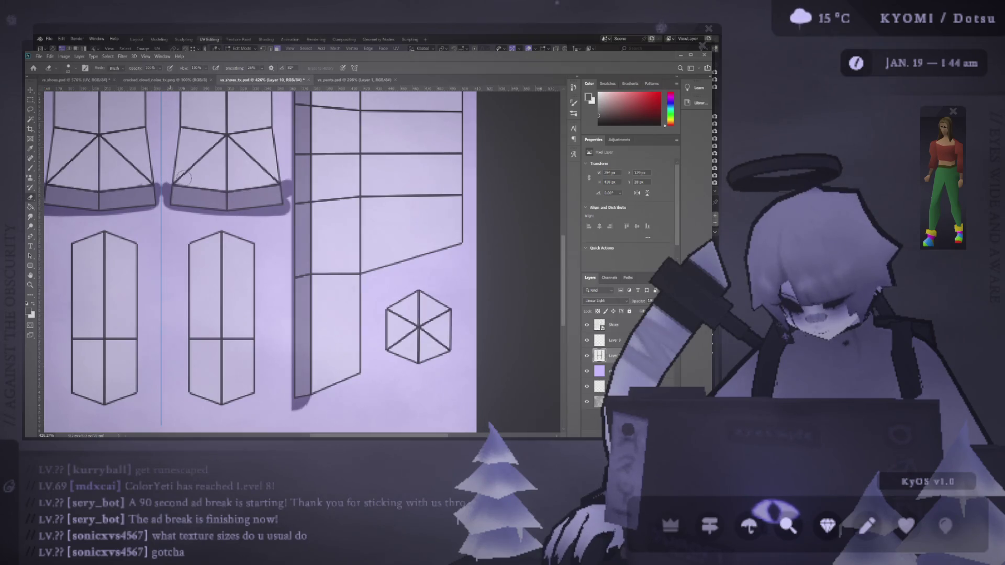
pyautogui.hotkey('ctrl', 's')
pyautogui.hotkey('alt', 'Tab')
pyautogui.hotkey('alt', 'Tab')
pyautogui.press('b')
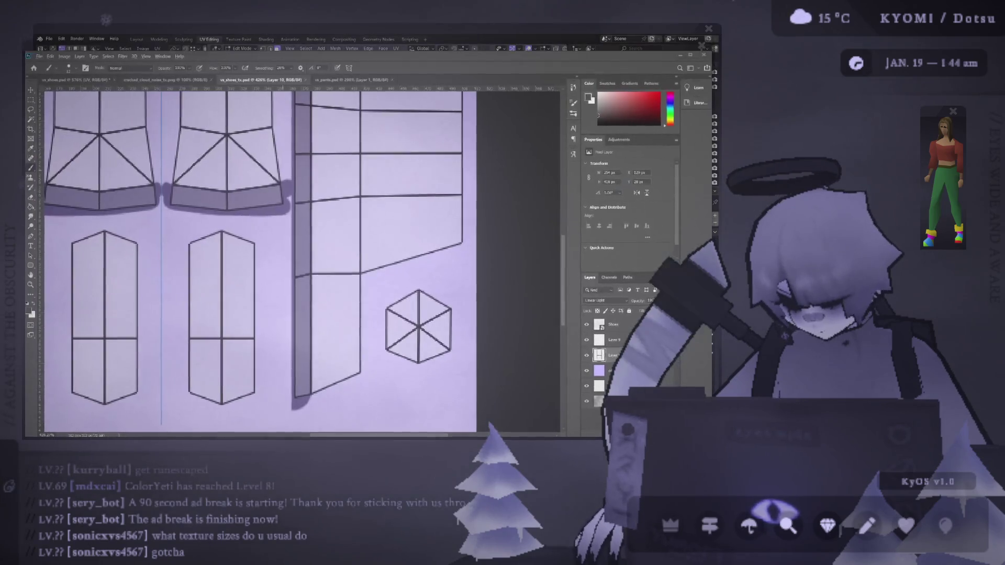
pyautogui.hotkey('alt', 'Tab')
pyautogui.scroll(-6, 318, 235)
# Orbit in closer on the shoes in Blender and leave edit mode
pyautogui.moveTo(387, 238); pyautogui.dragTo(396, 241, button='middle')
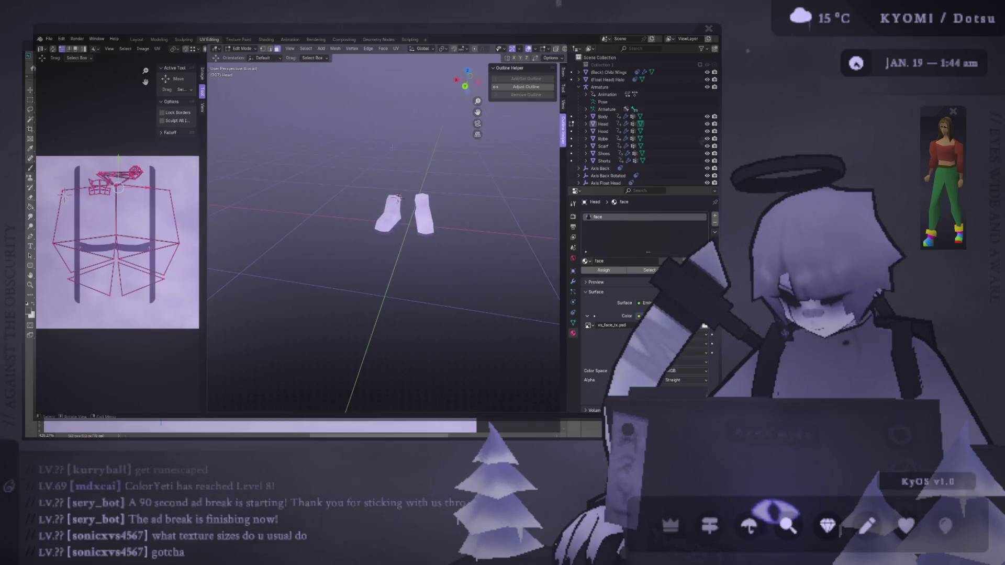
pyautogui.moveTo(466, 169); pyautogui.dragTo(396, 187, button='middle')
pyautogui.scroll(2, 396, 187)
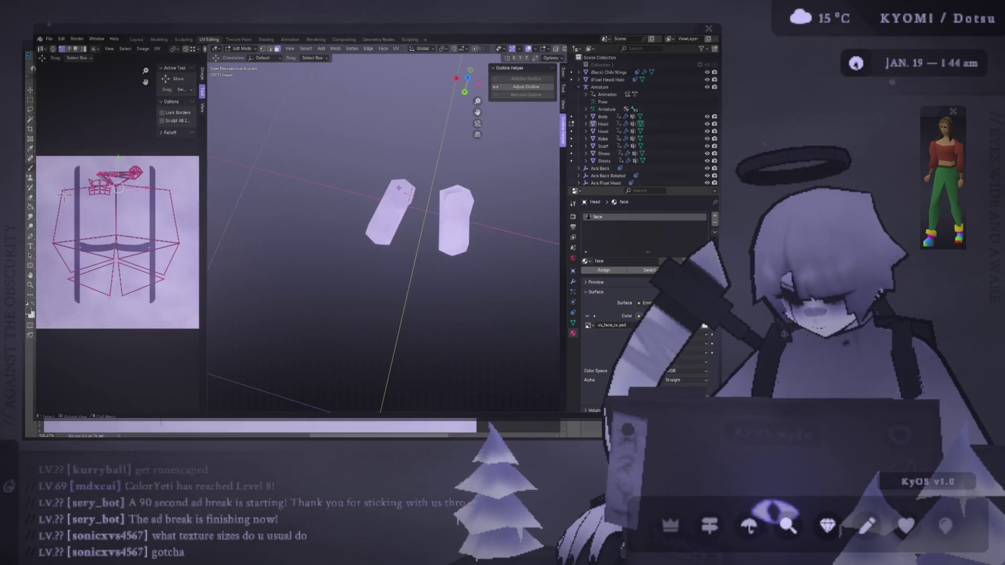
pyautogui.press('Tab')
pyautogui.hotkey('alt', 'Tab')
# Fill the hexagon sole islands with dark paint over the UV wireframe and save the shoes texture
pyautogui.click(586, 325)
pyautogui.keyDown('alt'); pyautogui.scroll(-3, 396, 295); pyautogui.keyUp('alt')
pyautogui.moveTo(379, 289)
pyautogui.mouseDown()
pyautogui.moveTo(390, 306)
pyautogui.moveTo(384, 296)
pyautogui.mouseUp()
pyautogui.moveTo(247, 237)
pyautogui.mouseDown()
pyautogui.moveTo(235, 312)
pyautogui.moveTo(257, 342)
pyautogui.moveTo(272, 277)
pyautogui.moveTo(265, 235)
pyautogui.moveTo(245, 319)
pyautogui.moveTo(250, 330)
pyautogui.moveTo(274, 319)
pyautogui.moveTo(275, 267)
pyautogui.moveTo(259, 242)
pyautogui.moveTo(285, 314)
pyautogui.moveTo(256, 345)
pyautogui.mouseUp()
pyautogui.hotkey('ctrl', 'z')
pyautogui.hotkey('ctrl', 's')
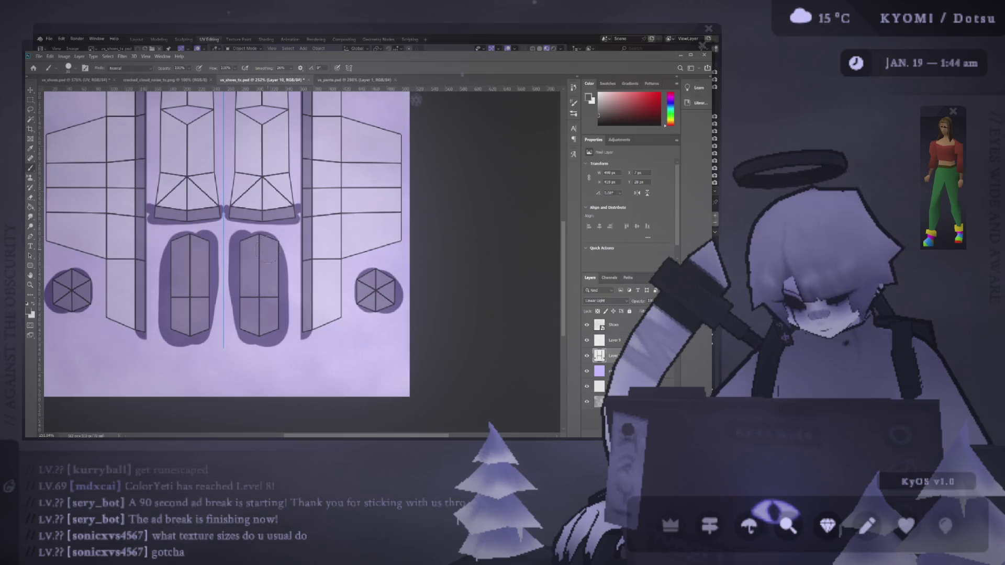
# Check the painted soles on the shoes in Blender, hiding the UV lines in the texture
pyautogui.hotkey('alt', 'Tab')
pyautogui.moveTo(272, 293); pyautogui.dragTo(311, 200, button='middle')
pyautogui.hotkey('alt', 'Tab')
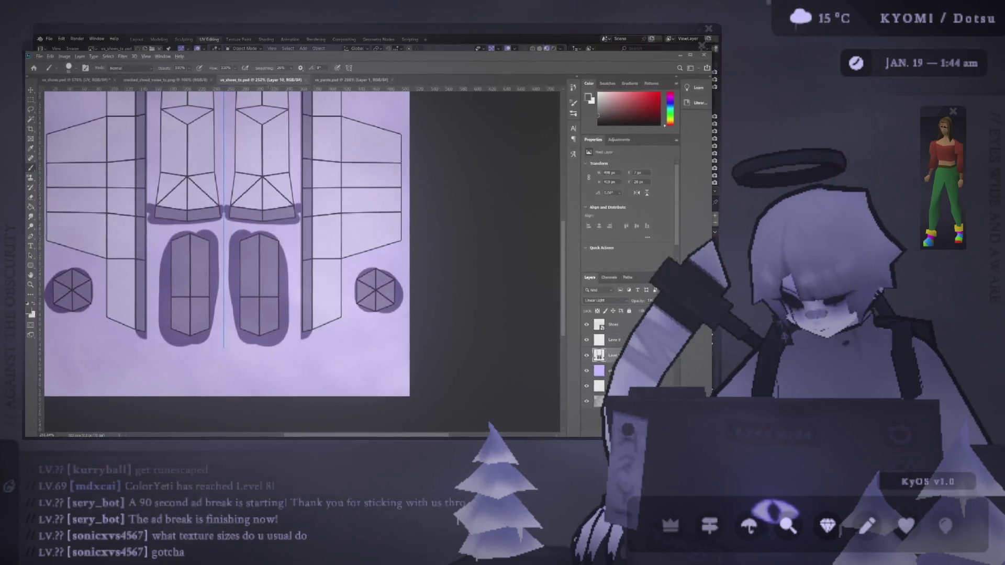
pyautogui.hotkey('alt', 'Tab')
pyautogui.scroll(5, 460, 240)
pyautogui.moveTo(460, 241)
pyautogui.mouseDown(button='middle')
pyautogui.moveTo(500, 253)
pyautogui.moveTo(451, 234)
pyautogui.mouseUp(button='middle')
pyautogui.scroll(-5, 476, 243)
# View the whole angel character from the side to inspect the dark soles and side panels
pyautogui.click(137, 39)
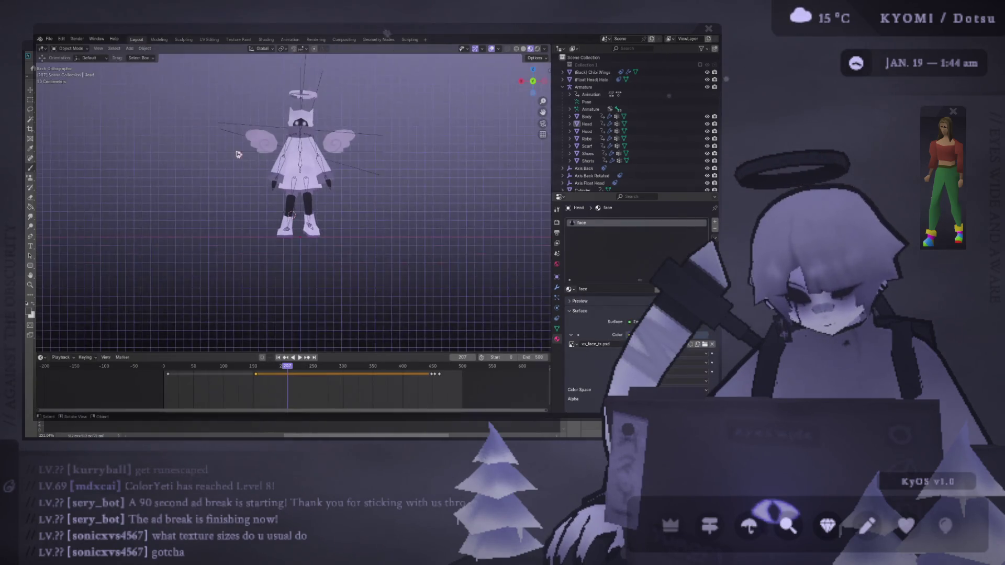
pyautogui.scroll(-4, 401, 137)
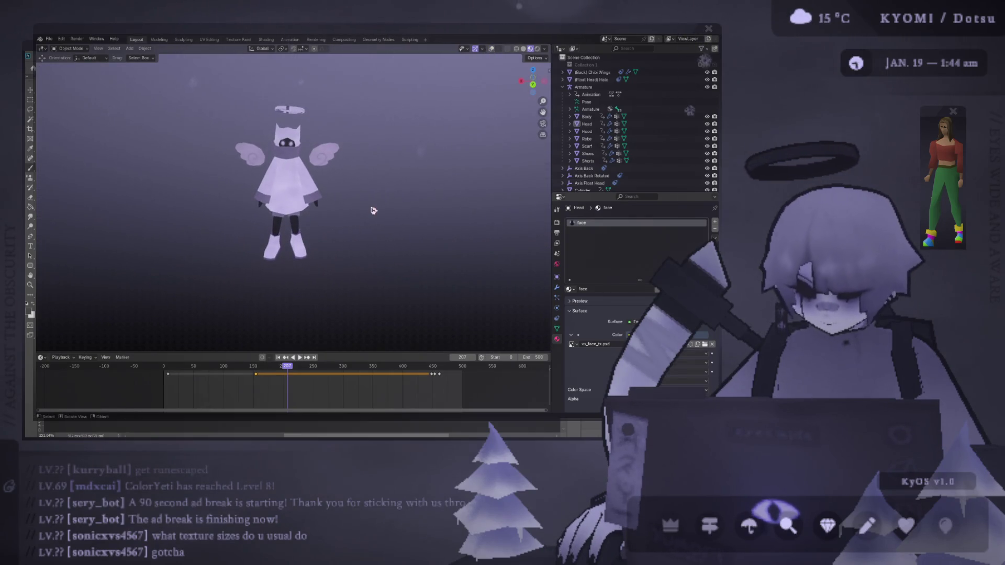
pyautogui.moveTo(373, 210)
pyautogui.mouseDown(button='middle')
pyautogui.moveTo(59, 155)
pyautogui.moveTo(406, 175)
pyautogui.moveTo(424, 90)
pyautogui.moveTo(419, 105)
pyautogui.mouseUp(button='middle')
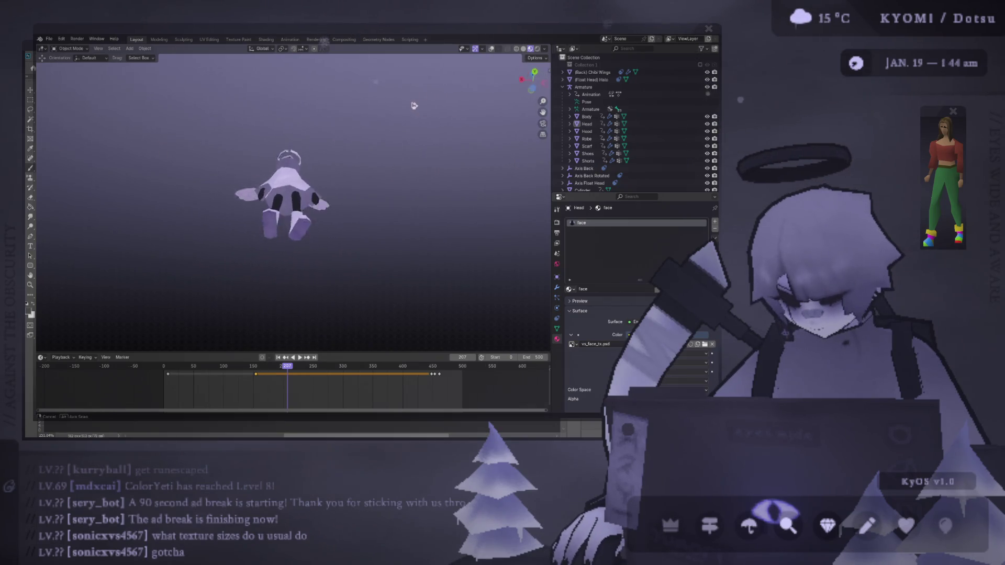
pyautogui.scroll(5, 299, 252)
pyautogui.moveTo(300, 252); pyautogui.dragTo(361, 241, button='middle')
pyautogui.hotkey('alt', 'Tab')
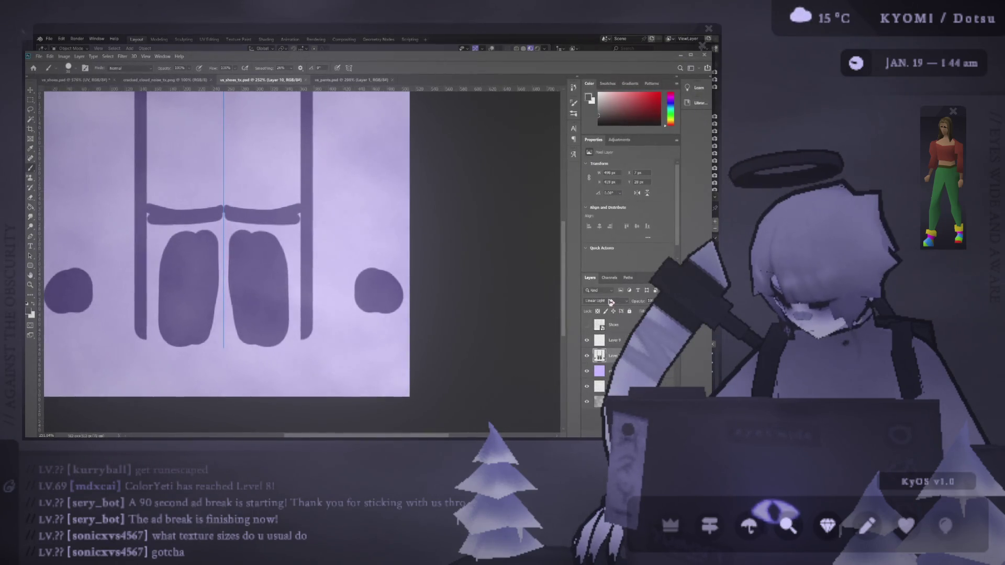
# In the shoes UV layout document, inspect Layer 8 and the bottom layer, then hide the purple color layer
pyautogui.scroll(4, 610, 303)
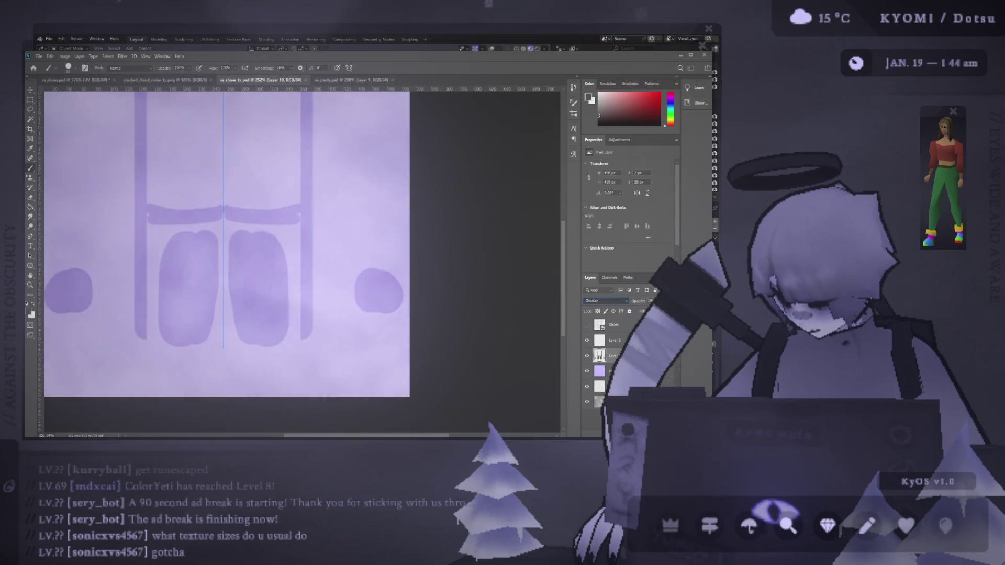
pyautogui.scroll(-4, 606, 301)
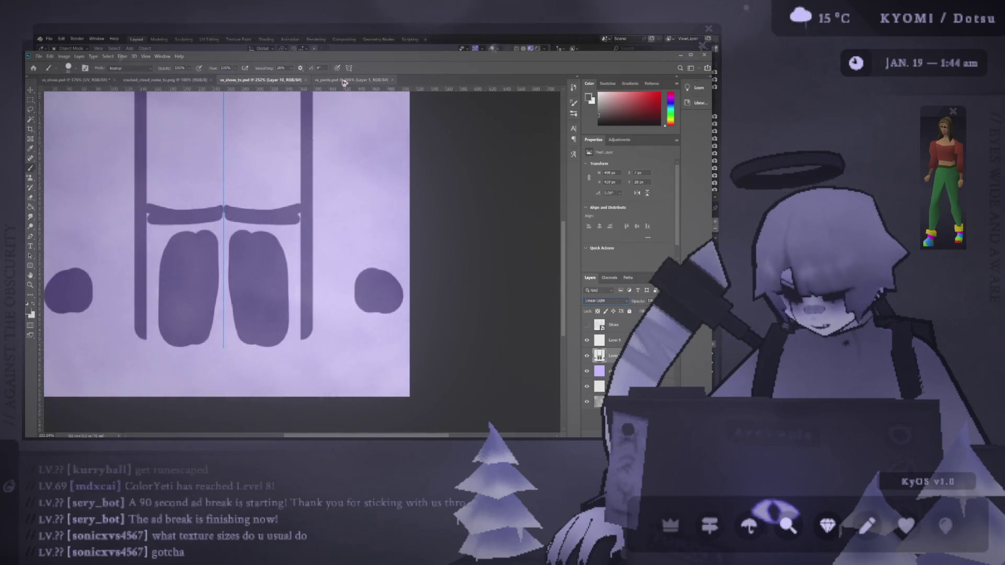
pyautogui.click(162, 80)
pyautogui.click(262, 79)
pyautogui.click(59, 80)
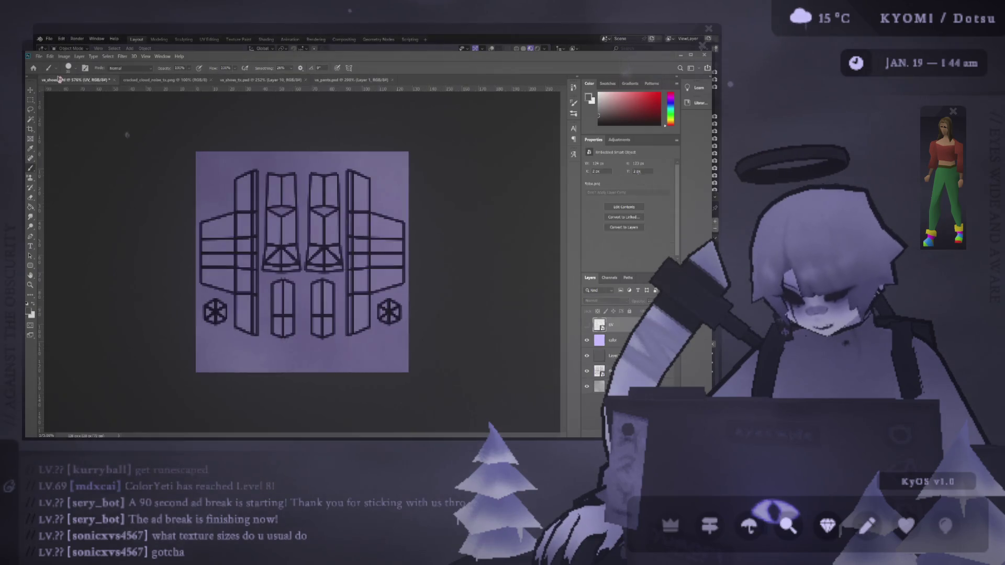
pyautogui.click(611, 352)
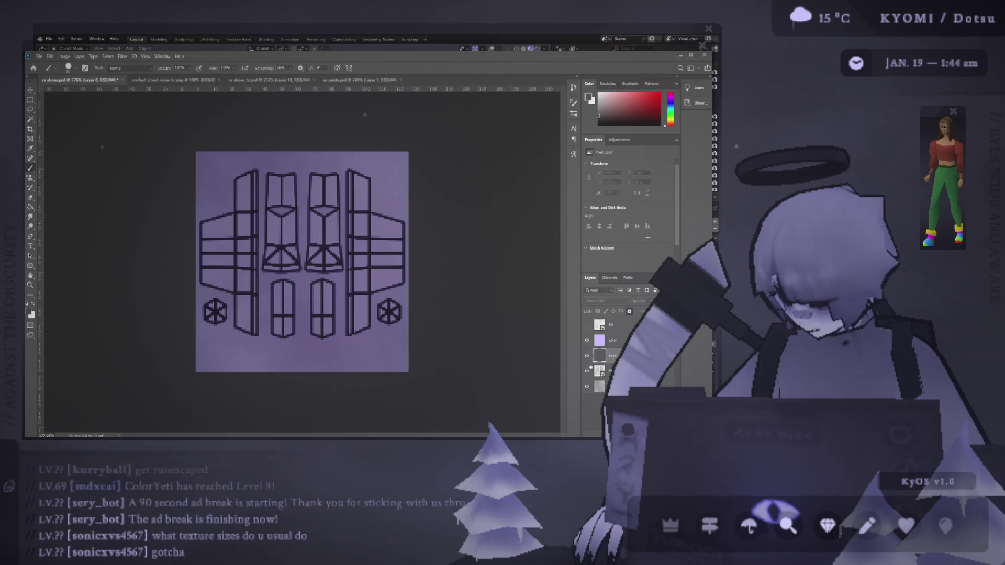
pyautogui.click(612, 386)
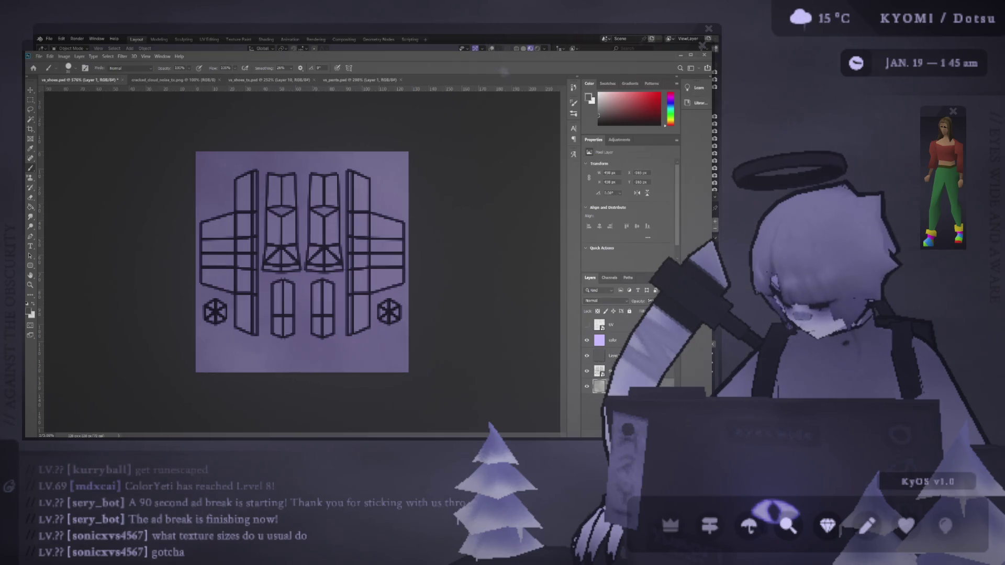
pyautogui.click(616, 347)
pyautogui.click(615, 355)
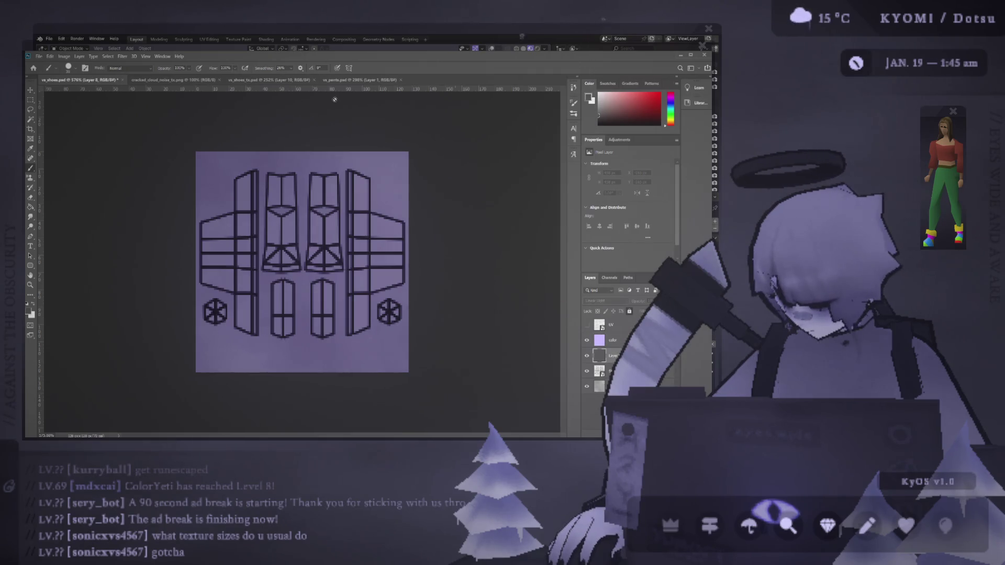
pyautogui.click(586, 341)
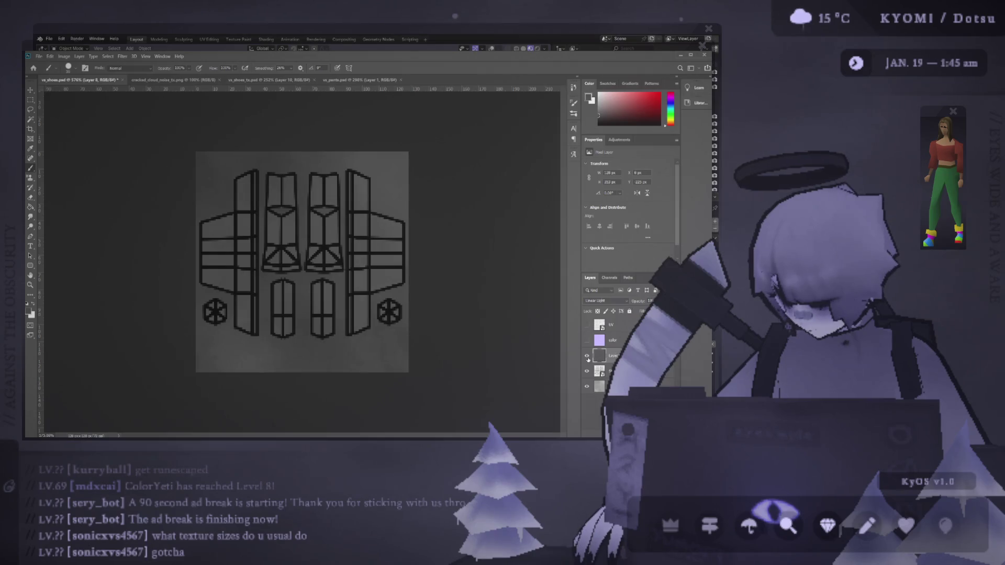
# Nudge Layer 8 with the Move tool, then undo back to the UV lines and remove the grey bottom layer
pyautogui.press('v')
pyautogui.moveTo(399, 200)
pyautogui.mouseDown()
pyautogui.moveTo(293, 200)
pyautogui.moveTo(400, 192)
pyautogui.moveTo(399, 200)
pyautogui.mouseUp()
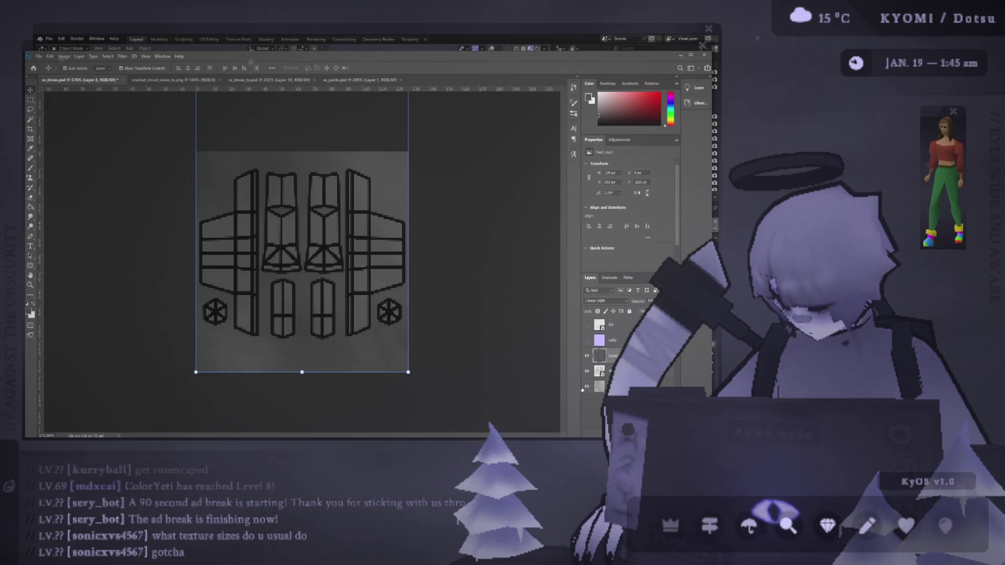
pyautogui.scroll(16, 601, 302)
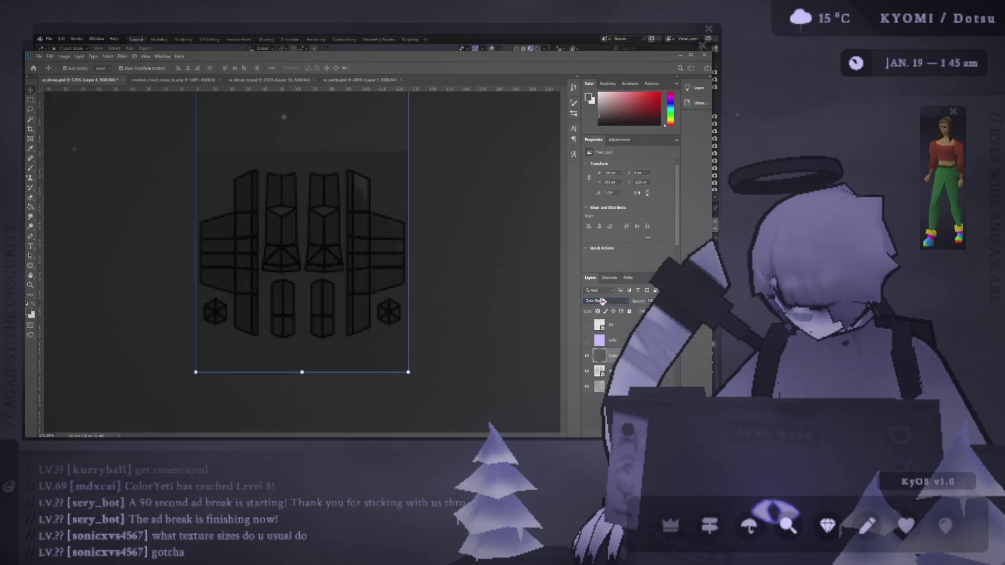
pyautogui.click(369, 217)
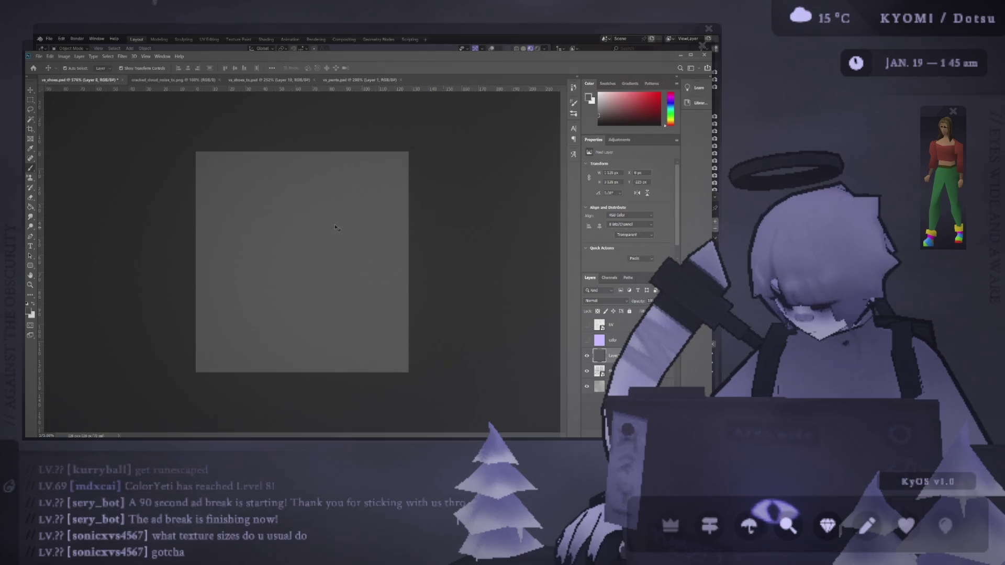
pyautogui.press('b')
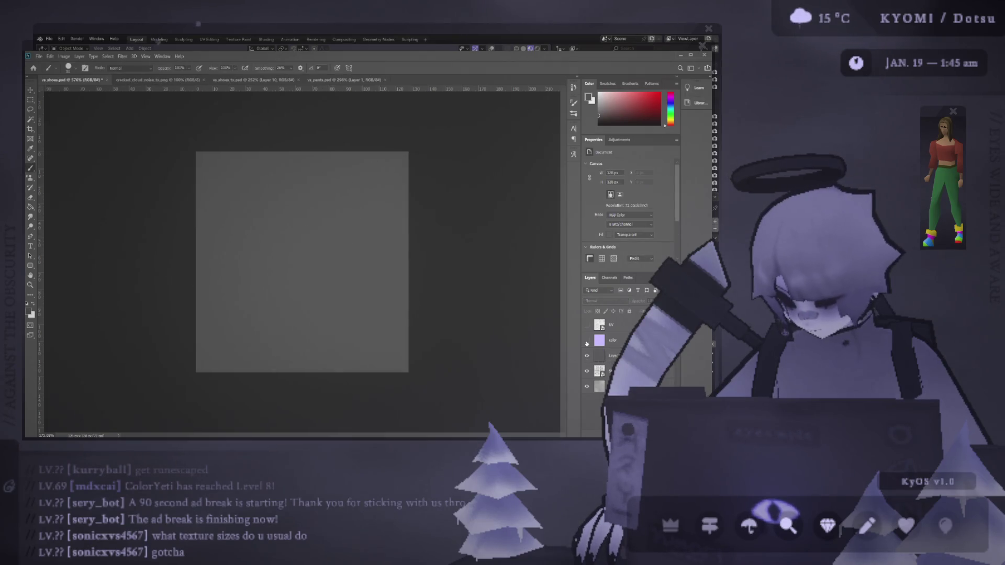
pyautogui.hotkey('ctrl', 'z')
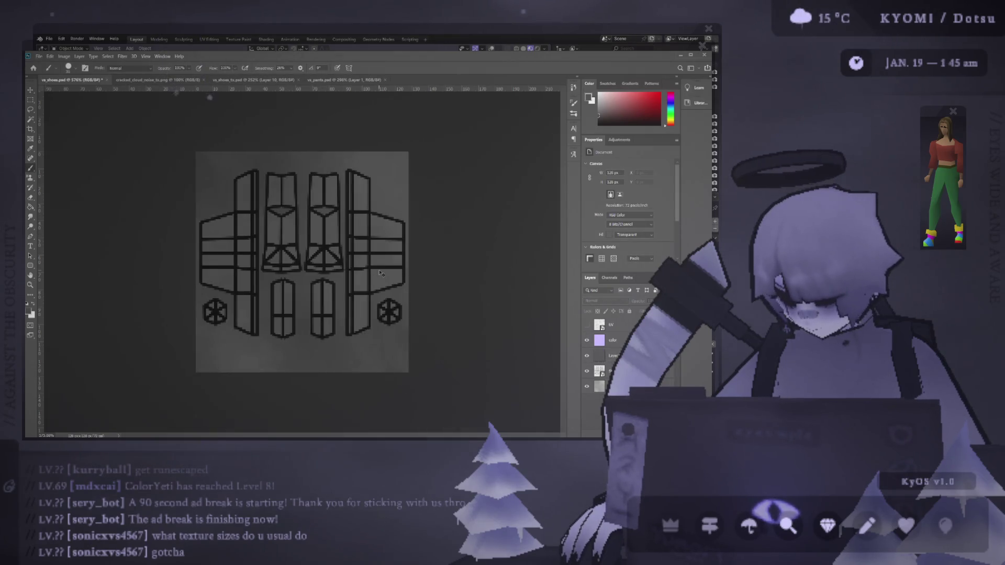
pyautogui.hotkey('ctrl', 'z')
pyautogui.hotkey('ctrl', 'z')
pyautogui.hotkey('ctrl', 'z')
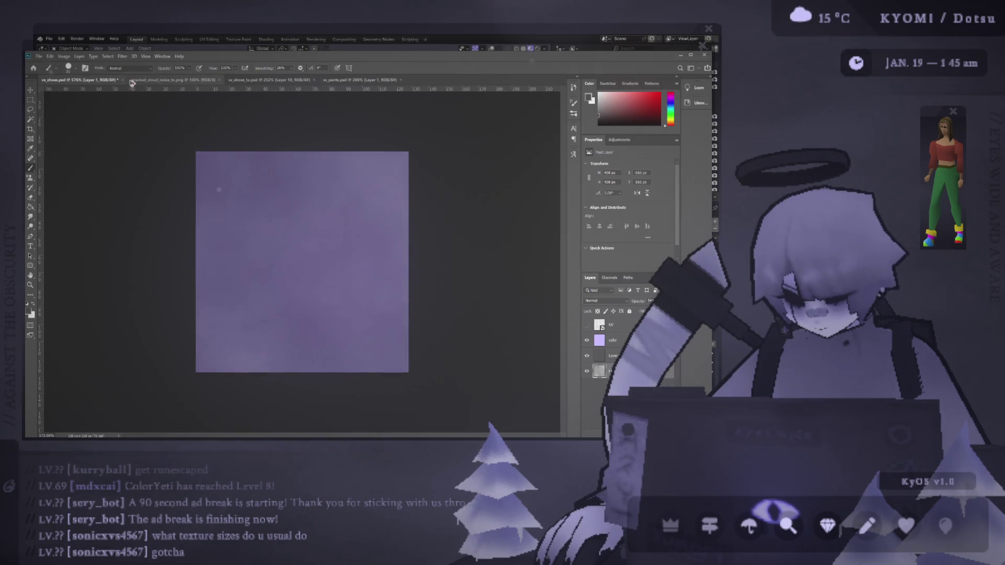
# Move the purple color layer above Layer 10 in the shoes texture so it tints in Soft Light
pyautogui.click(367, 79)
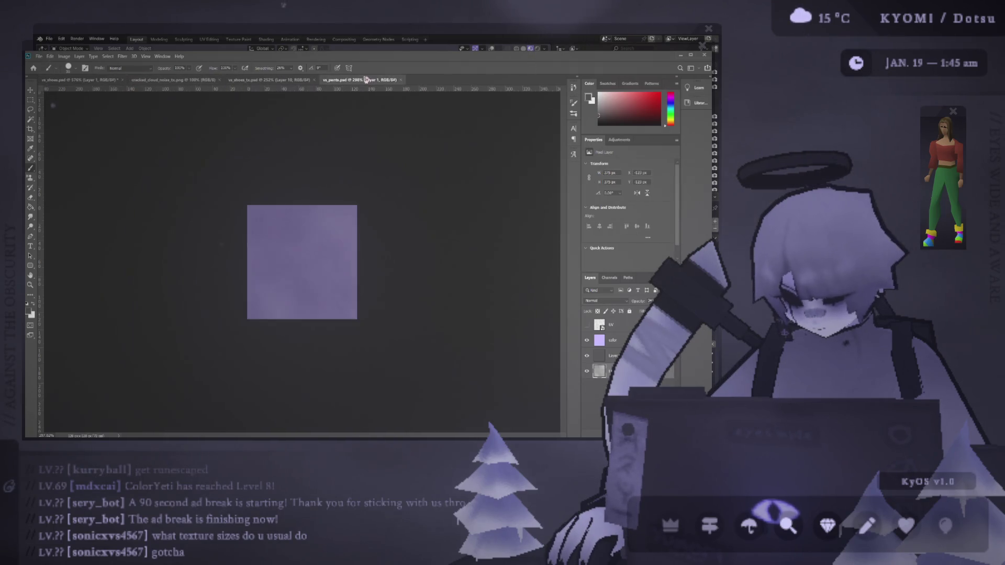
pyautogui.click(276, 80)
pyautogui.moveTo(307, 253); pyautogui.dragTo(299, 324)
pyautogui.hotkey('ctrl', 'z')
pyautogui.keyDown('alt'); pyautogui.scroll(-3, 262, 312); pyautogui.keyUp('alt')
pyautogui.keyDown('alt'); pyautogui.scroll(1, 263, 313); pyautogui.keyUp('alt')
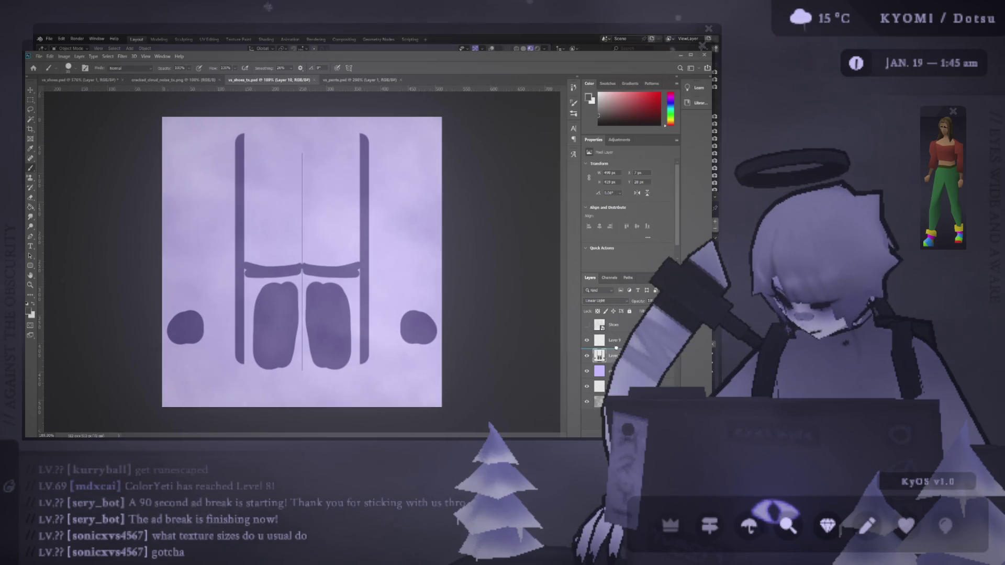
pyautogui.moveTo(616, 348); pyautogui.dragTo(616, 347)
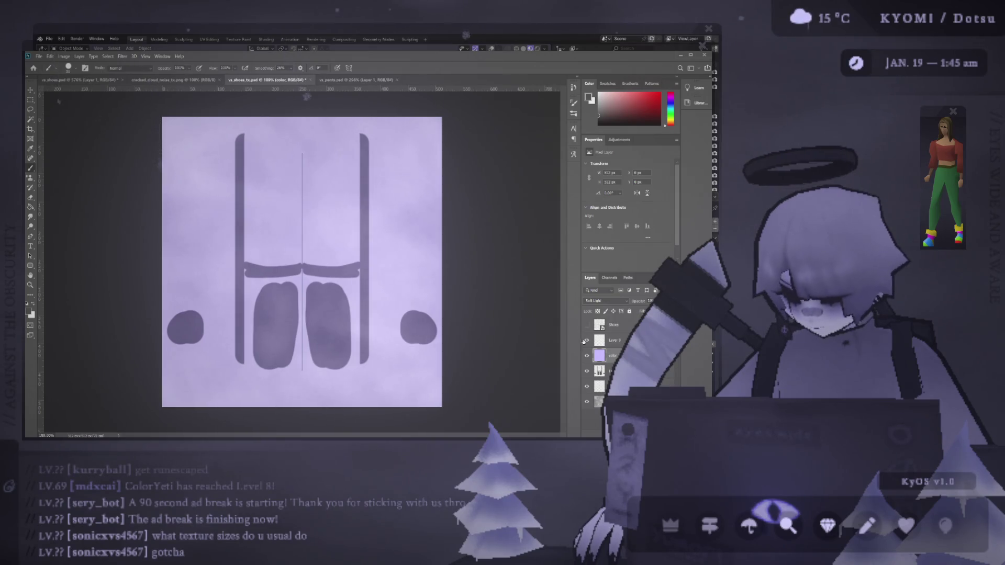
pyautogui.hotkey('alt', 'Tab')
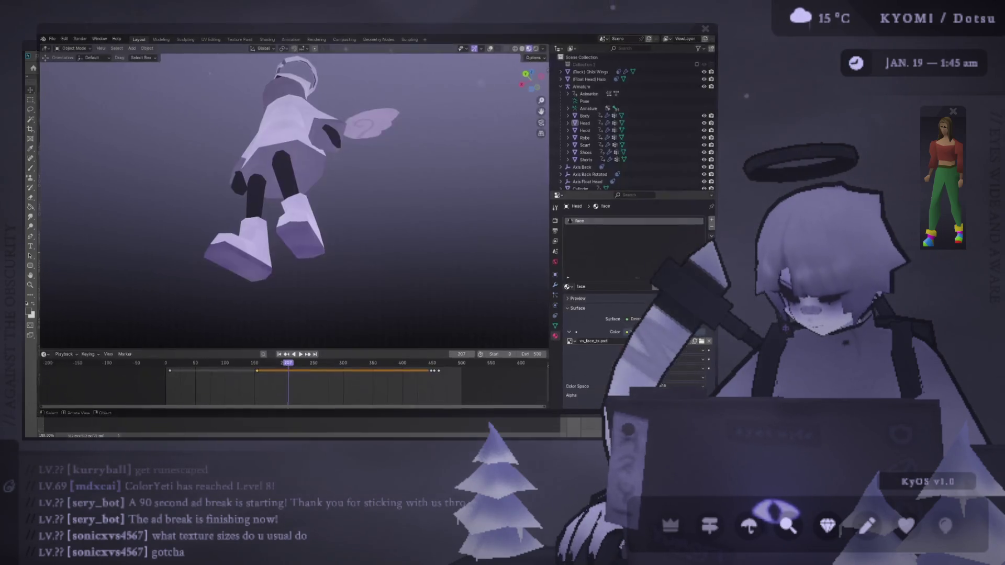
# Select the halo object in the character view and enter edit mode
pyautogui.click(209, 39)
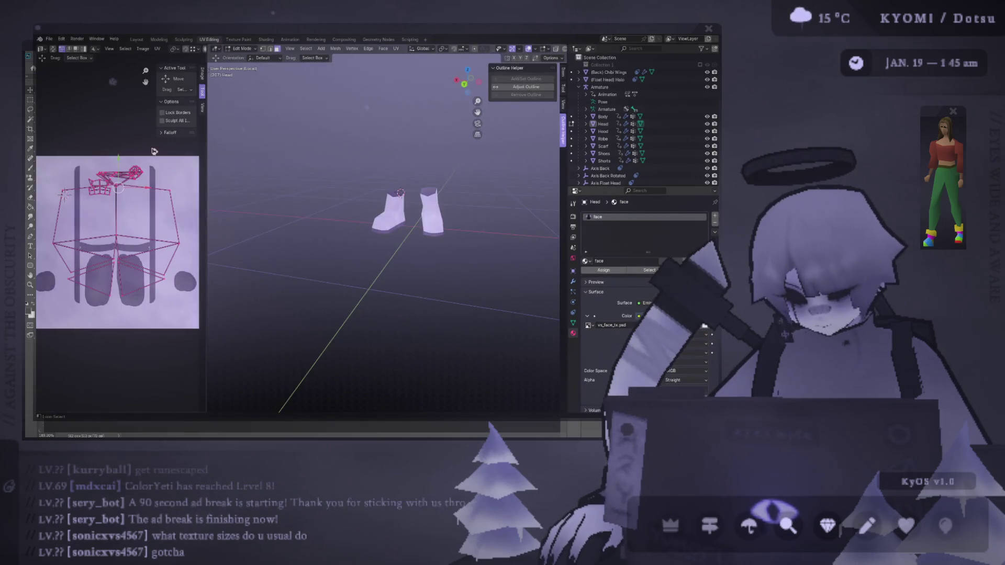
pyautogui.click(140, 42)
pyautogui.scroll(-4, 254, 213)
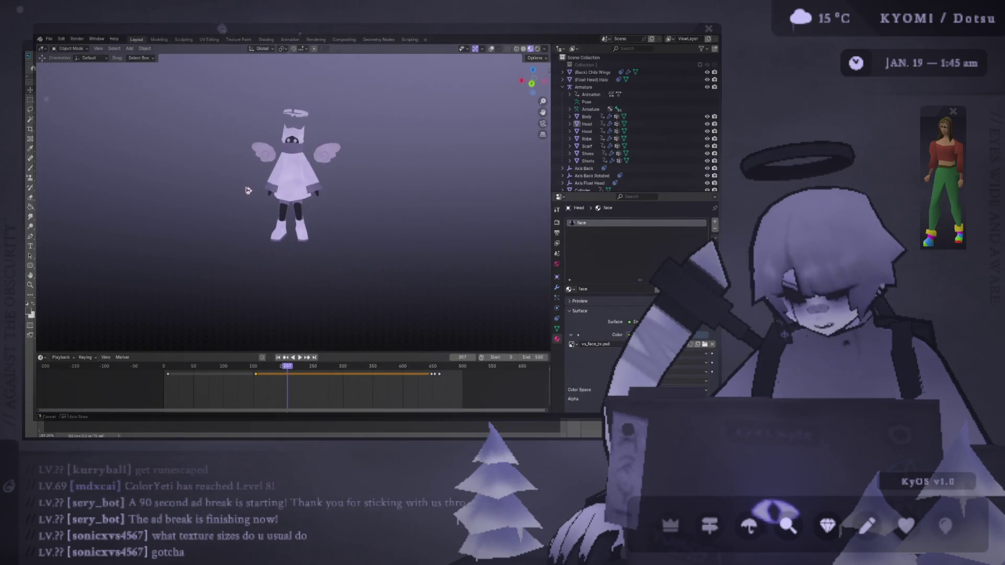
pyautogui.click(308, 133)
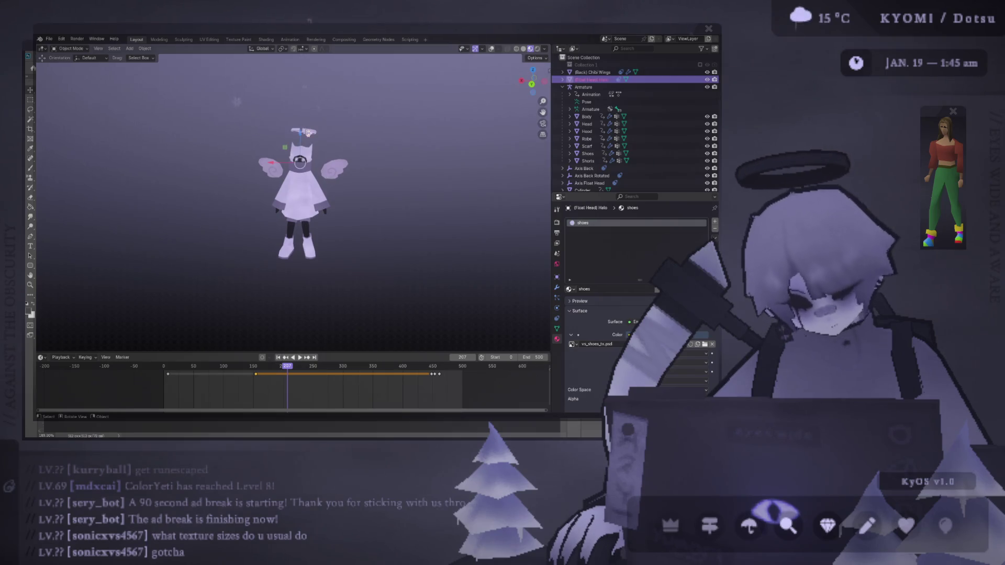
pyautogui.scroll(3, 324, 137)
pyautogui.press('Tab')
# Scale down the halo's UV island, move it upward, and save the Blender file
pyautogui.click(211, 40)
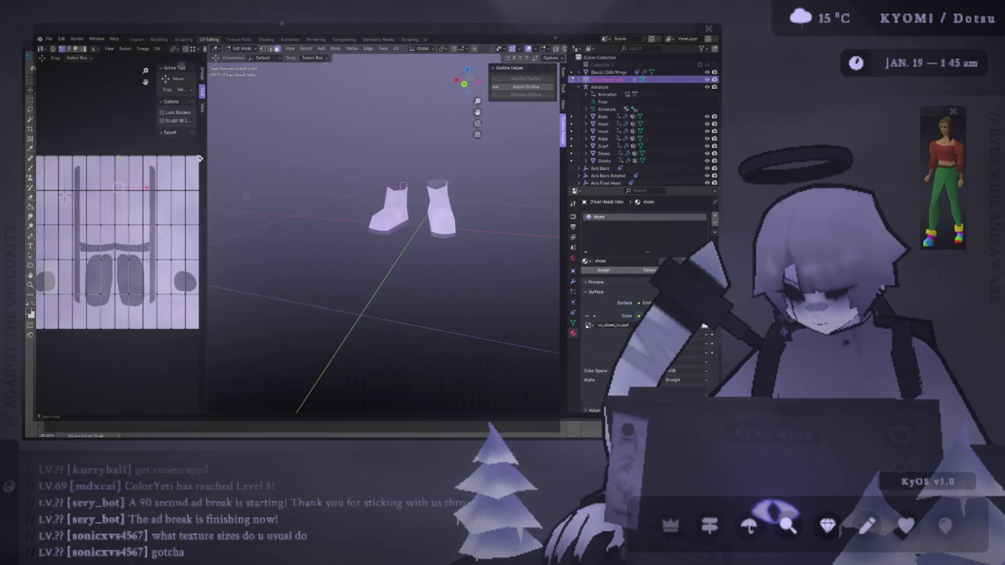
pyautogui.press('s')
pyautogui.click(136, 234)
pyautogui.press('g')
pyautogui.click(119, 205)
pyautogui.hotkey('ctrl', 's')
# Turn on viewport overlays and pick the wings and the Axis Float Head object
pyautogui.click(137, 40)
pyautogui.moveTo(298, 178)
pyautogui.mouseDown(button='middle')
pyautogui.moveTo(332, 174)
pyautogui.moveTo(193, 151)
pyautogui.moveTo(385, 116)
pyautogui.moveTo(468, 155)
pyautogui.moveTo(331, 202)
pyautogui.mouseUp(button='middle')
pyautogui.click(331, 201)
pyautogui.click(490, 50)
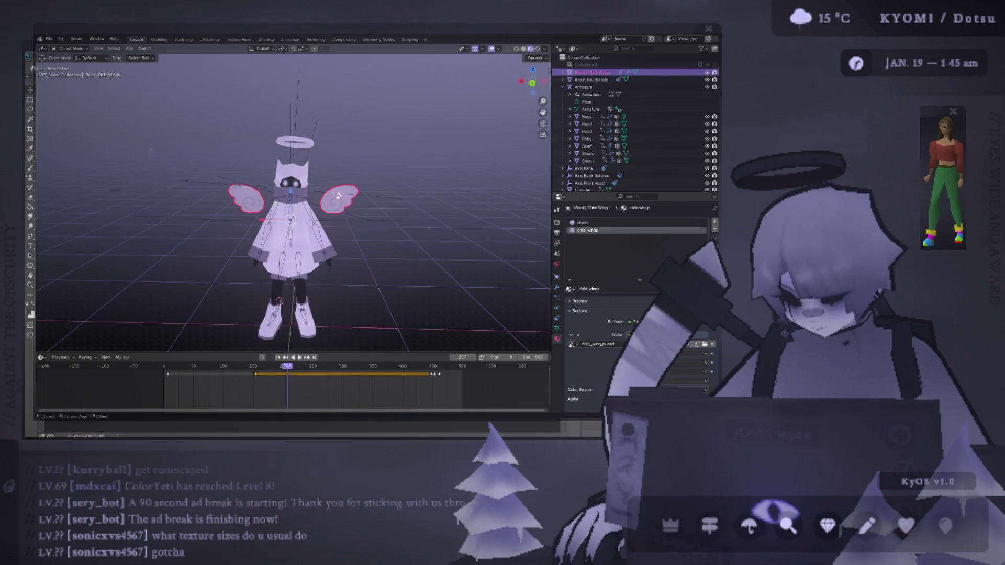
pyautogui.click(662, 183)
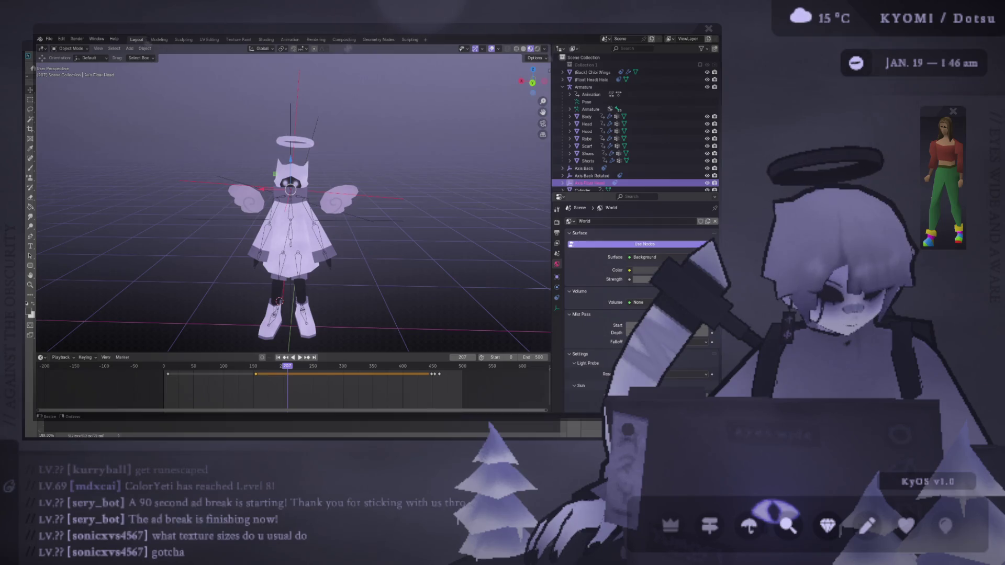
pyautogui.hotkey('alt', 'Tab')
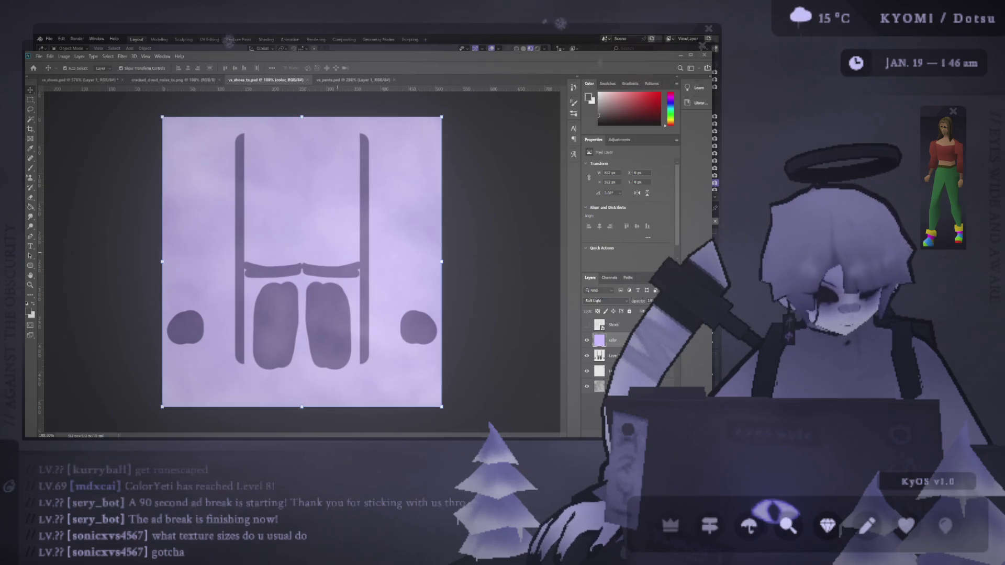
# Delete the shoes material slot from the chibi wings object in Material Properties
pyautogui.hotkey('alt', 'Tab')
pyautogui.click(345, 202)
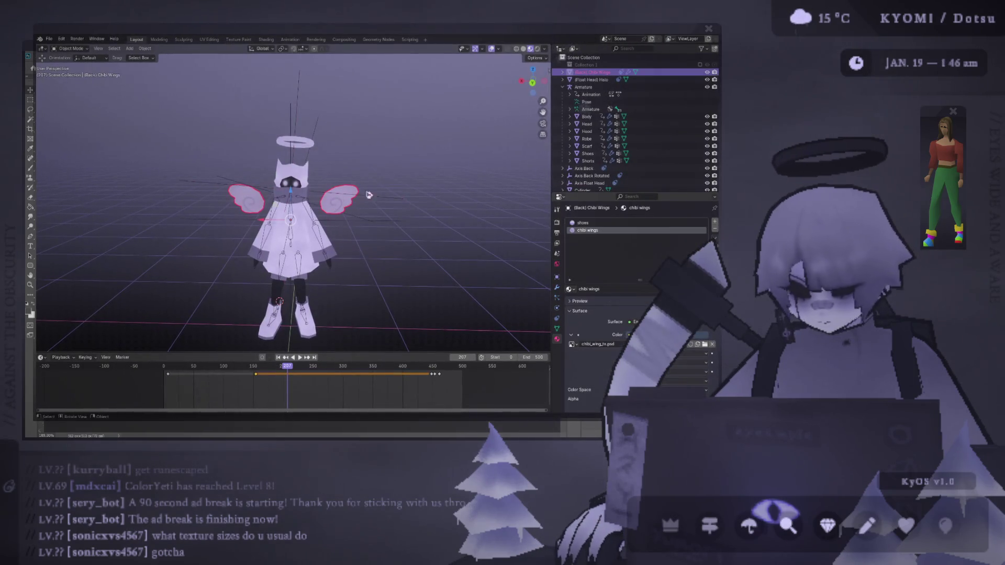
pyautogui.click(583, 222)
pyautogui.click(715, 228)
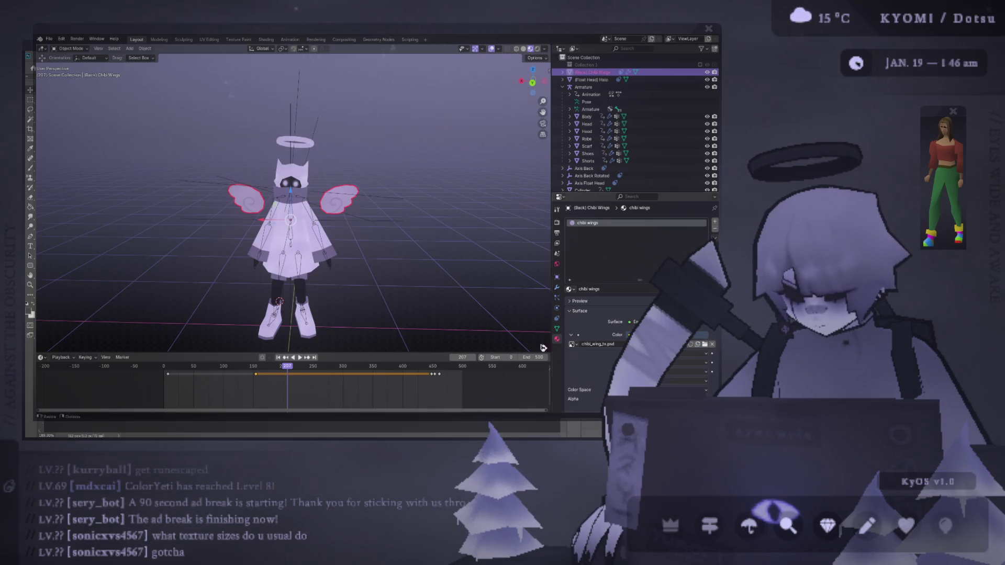
pyautogui.hotkey('alt', 'Tab')
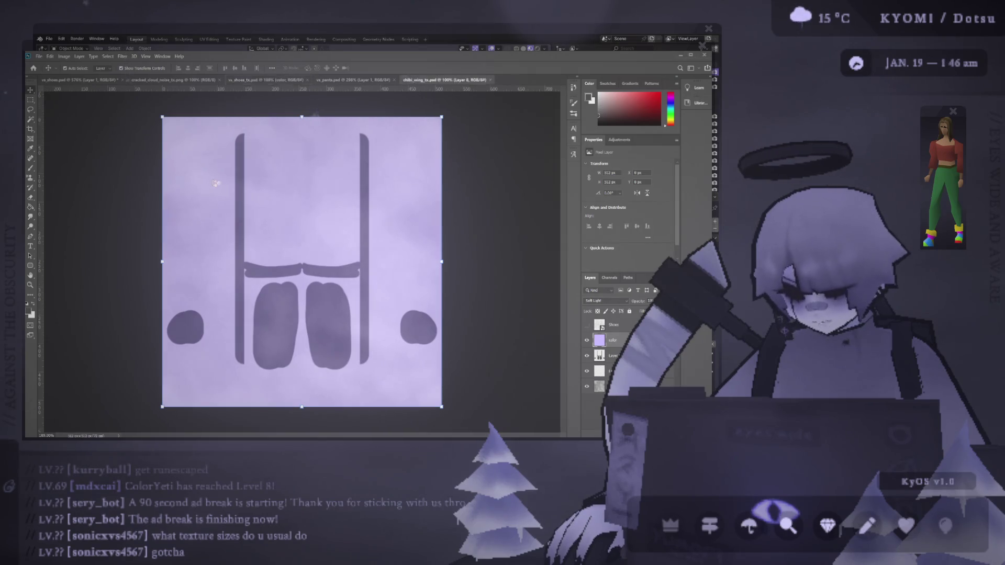
# Hide the purple colour layer in chibi_wing_tx.psd and compare it with the pants texture
pyautogui.keyDown('alt'); pyautogui.scroll(10, 299, 270); pyautogui.keyUp('alt')
pyautogui.scroll(-3, 666, 373)
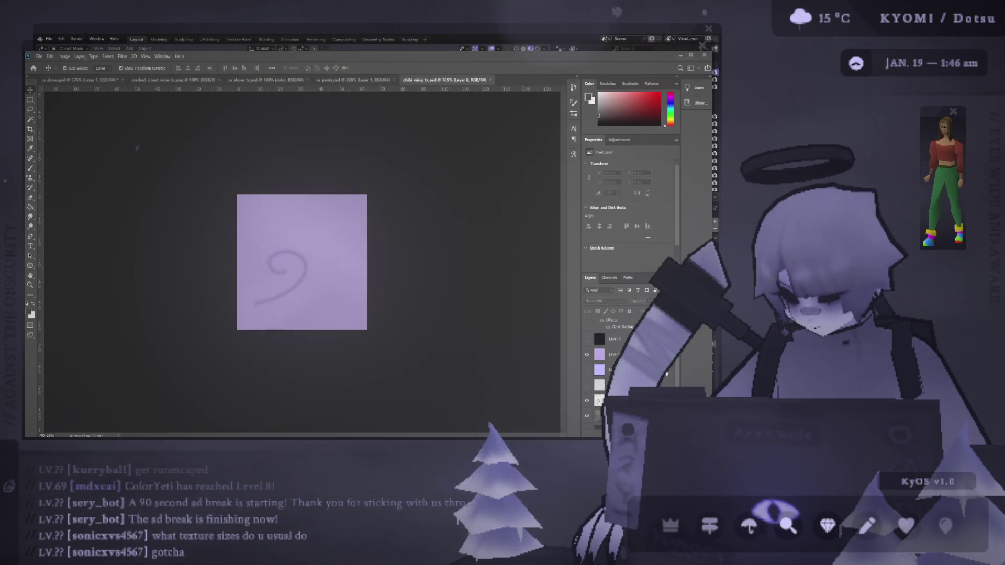
pyautogui.click(610, 354)
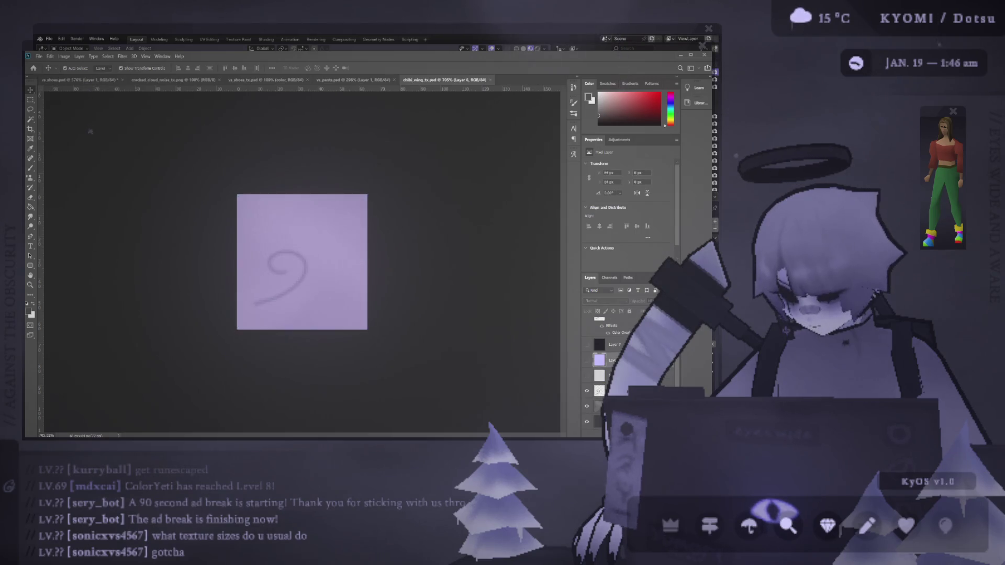
pyautogui.click(586, 360)
pyautogui.click(364, 81)
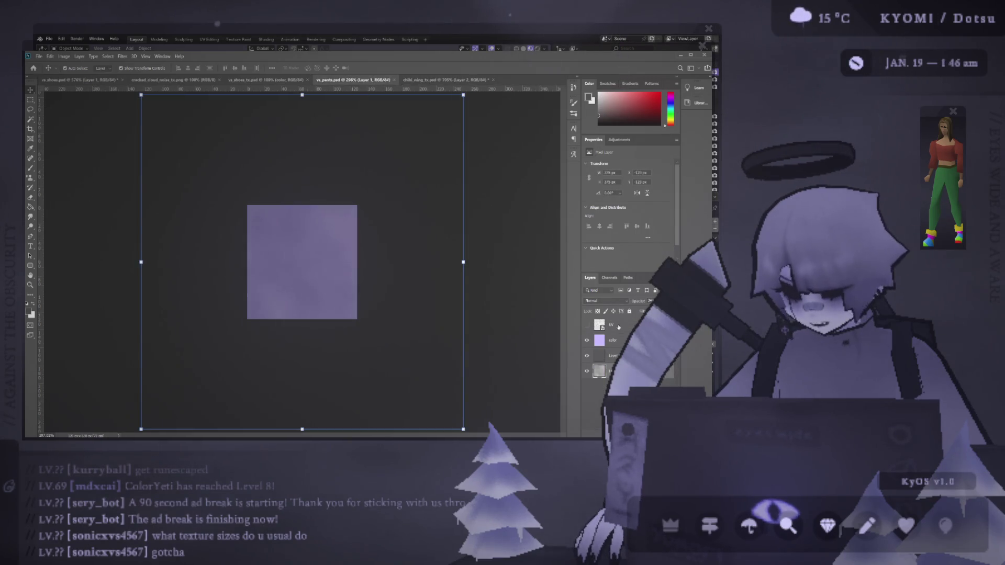
pyautogui.click(440, 80)
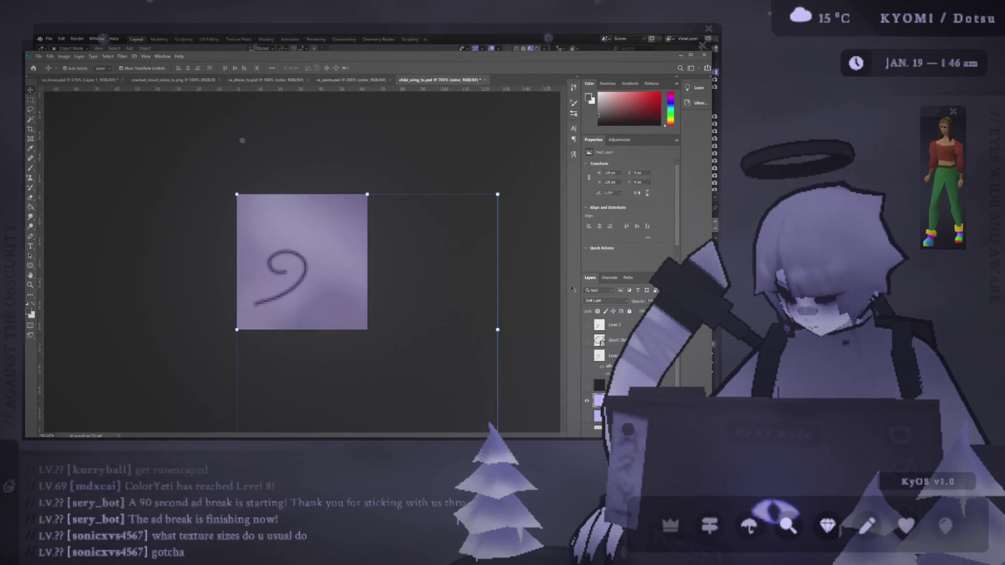
# Preview the wing texture without Layer 1, restore it, and select Layer 1
pyautogui.scroll(-3, 591, 409)
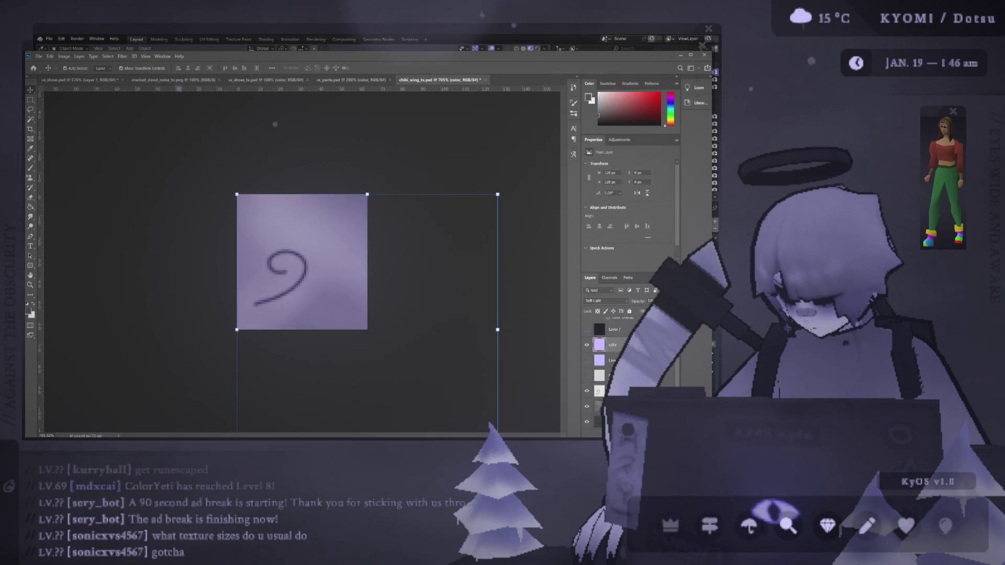
pyautogui.click(586, 409)
pyautogui.click(587, 409)
pyautogui.click(597, 406)
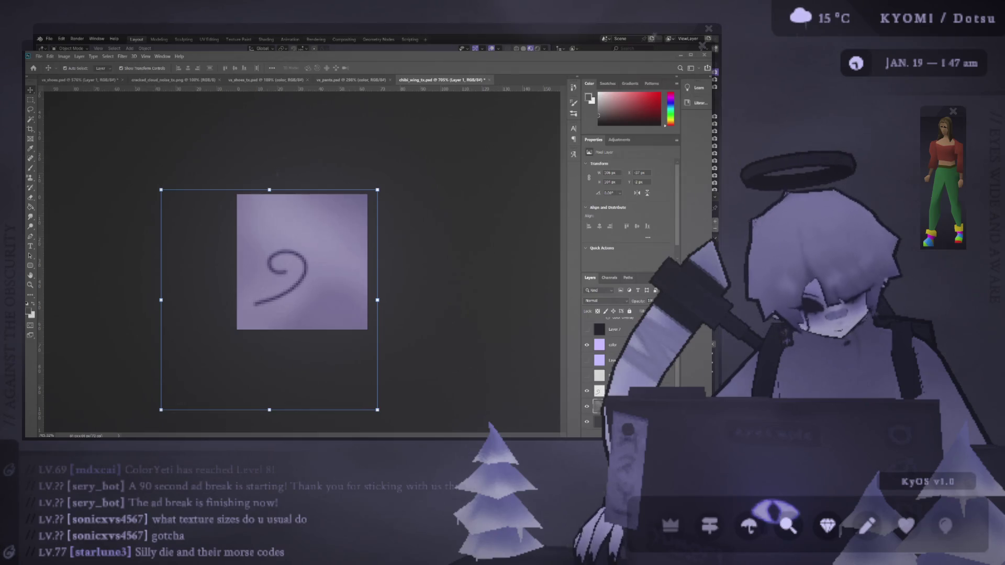
pyautogui.click(586, 393)
pyautogui.click(586, 393)
pyautogui.click(598, 391)
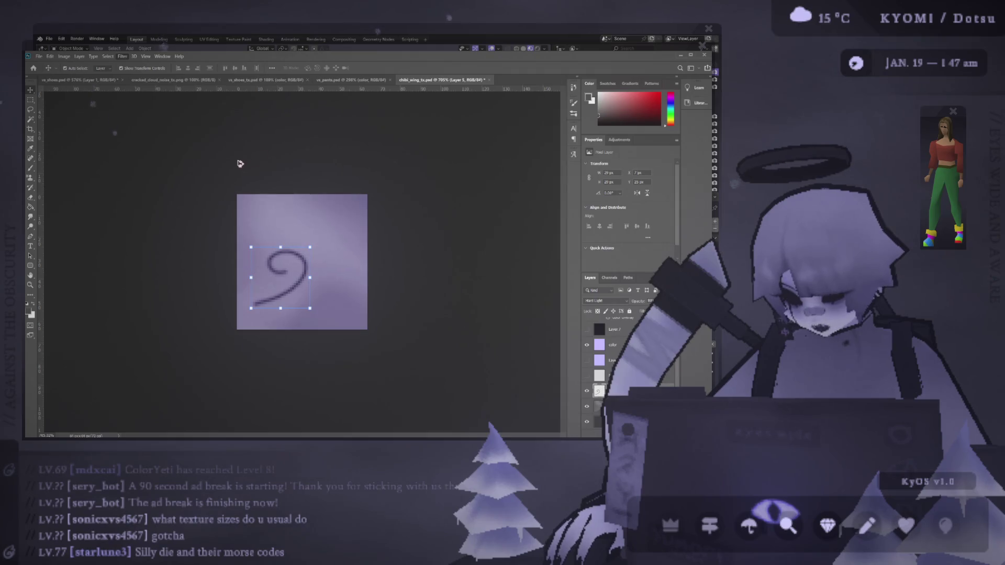
pyautogui.hotkey('ctrl', 'z')
pyautogui.press('h')
pyautogui.hotkey('ctrl', 'shift', 'z')
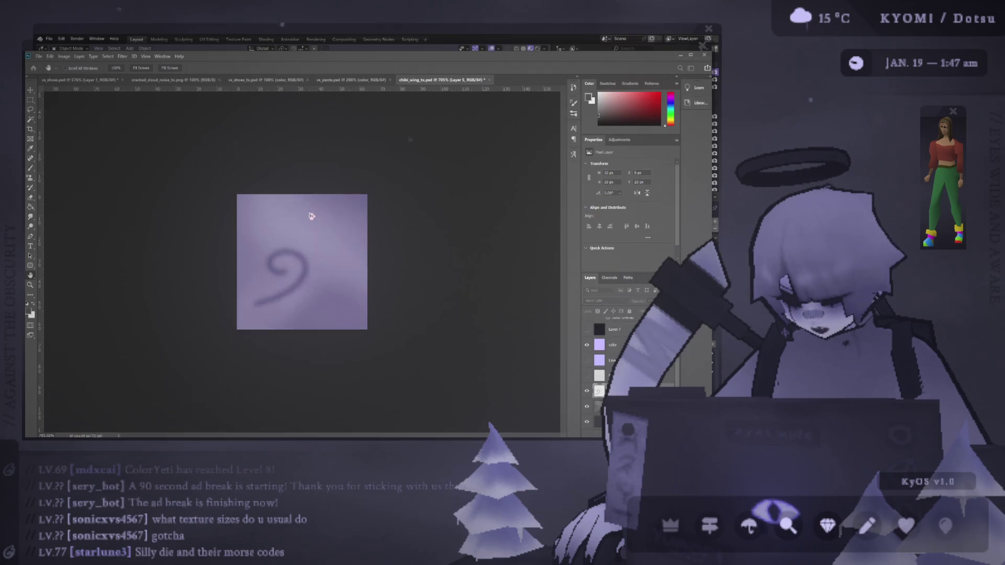
pyautogui.press('v')
pyautogui.keyDown('alt'); pyautogui.scroll(1, 207, 219); pyautogui.keyUp('alt')
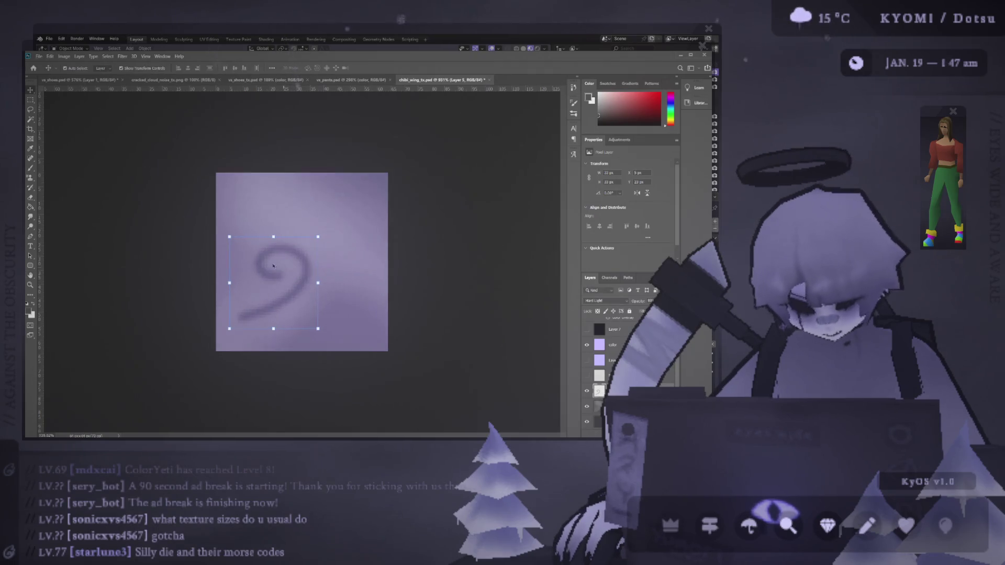
pyautogui.click(206, 218)
pyautogui.hotkey('ctrl', 's')
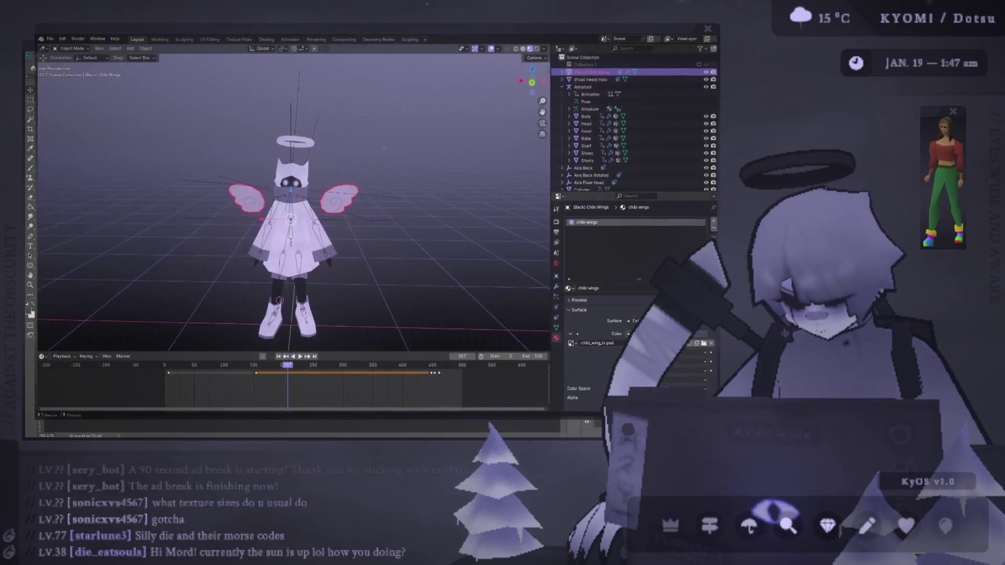
# Look over the angel's textured wings in the UV Editing and Layout views, orbiting the character
pyautogui.hotkey('alt', 'Tab')
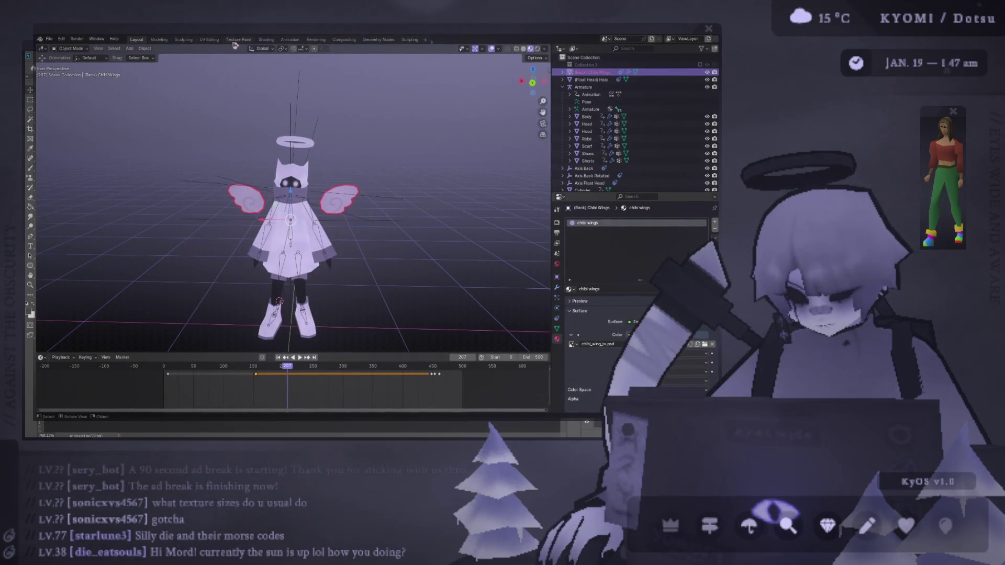
pyautogui.click(209, 39)
pyautogui.click(137, 40)
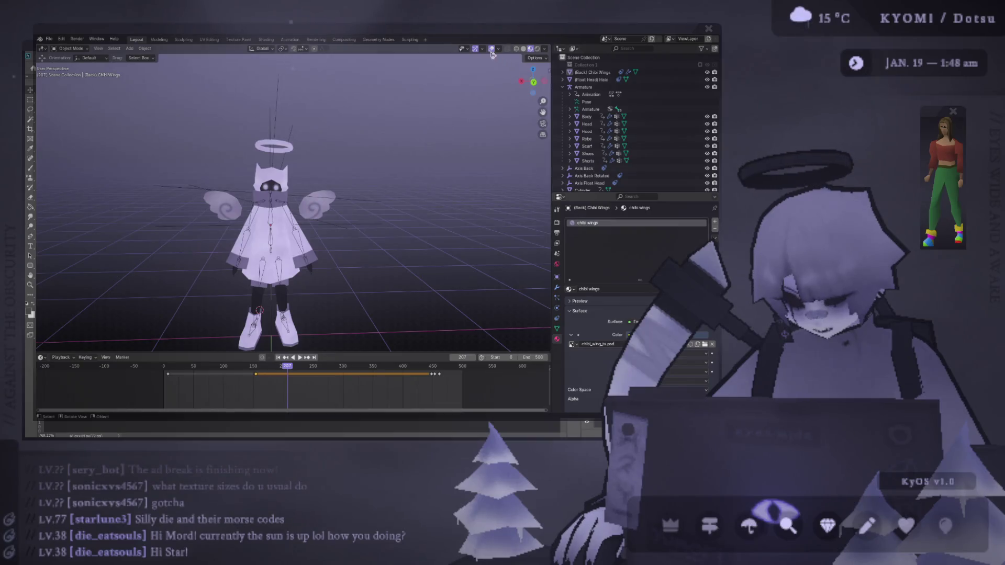
pyautogui.moveTo(301, 154)
pyautogui.mouseDown(button='middle')
pyautogui.moveTo(256, 221)
pyautogui.moveTo(490, 229)
pyautogui.moveTo(108, 211)
pyautogui.moveTo(167, 194)
pyautogui.mouseUp(button='middle')
pyautogui.hotkey('alt', 'Tab')
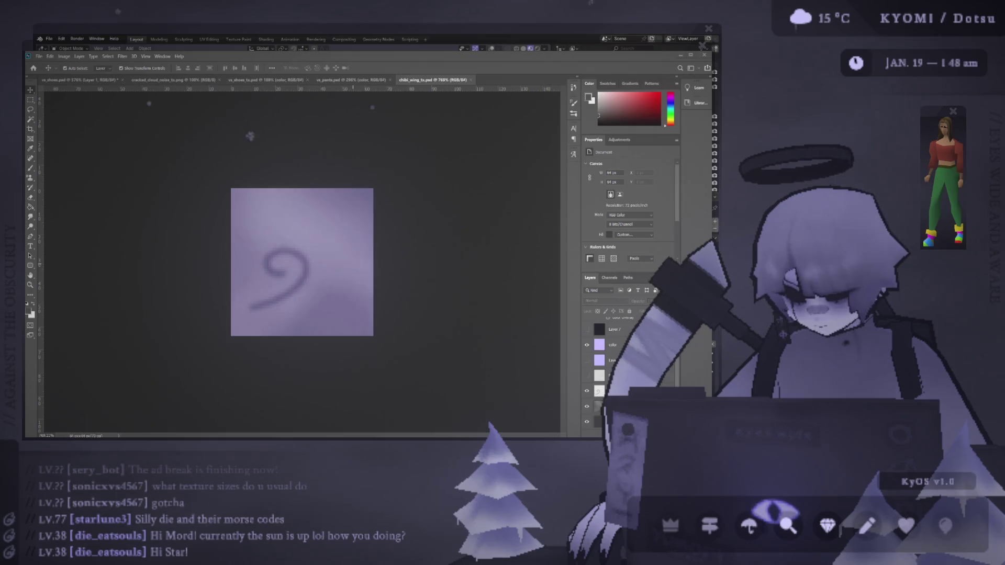
# Duplicate the swirl layer with its effects and hide the lilac fill layer
pyautogui.click(350, 79)
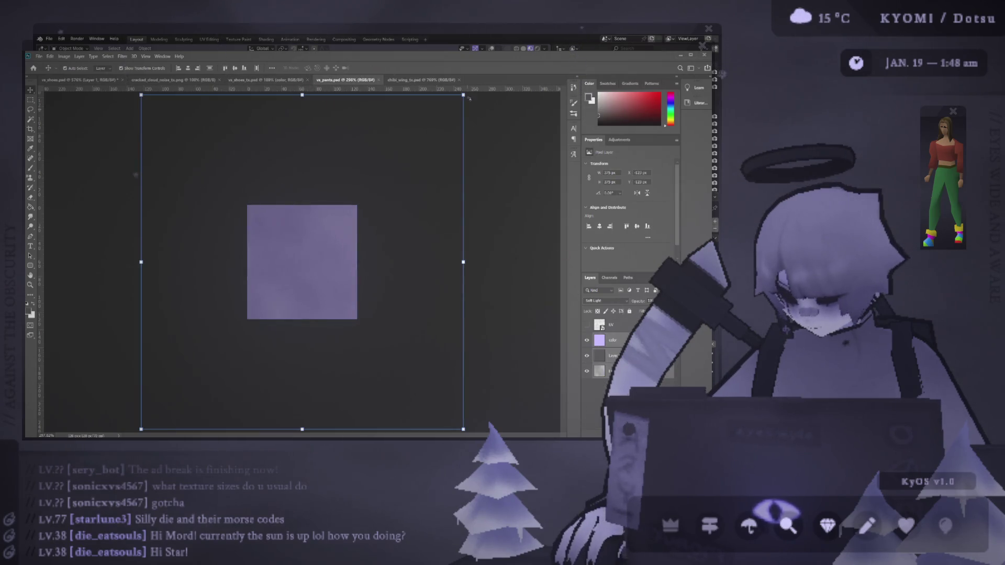
pyautogui.click(426, 79)
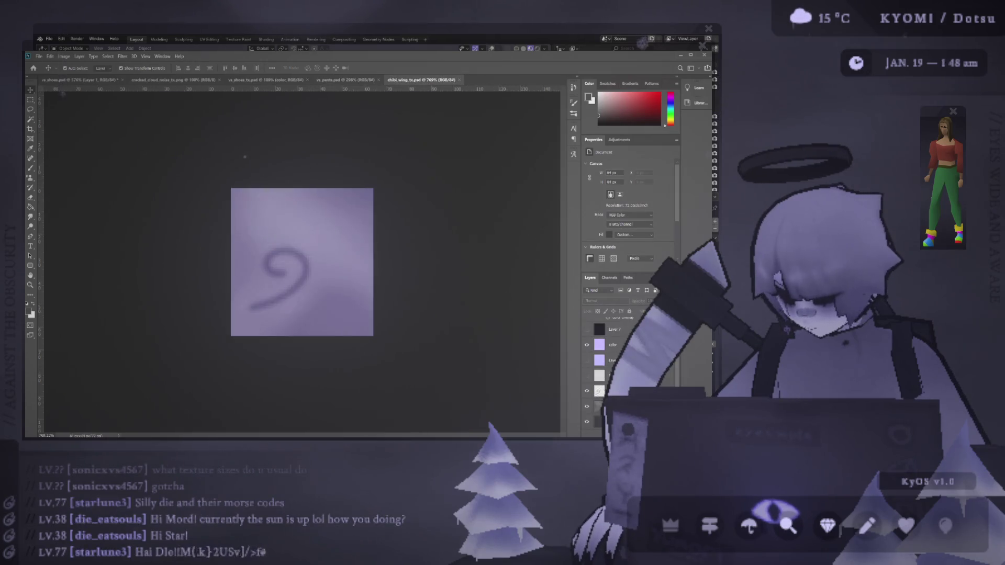
pyautogui.hotkey('ctrl', 'v')
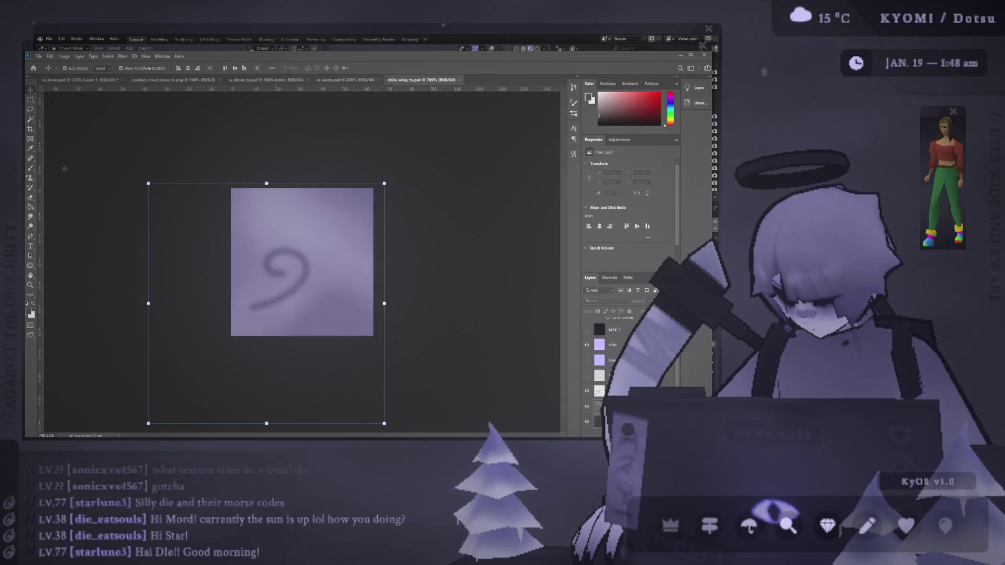
pyautogui.click(599, 375)
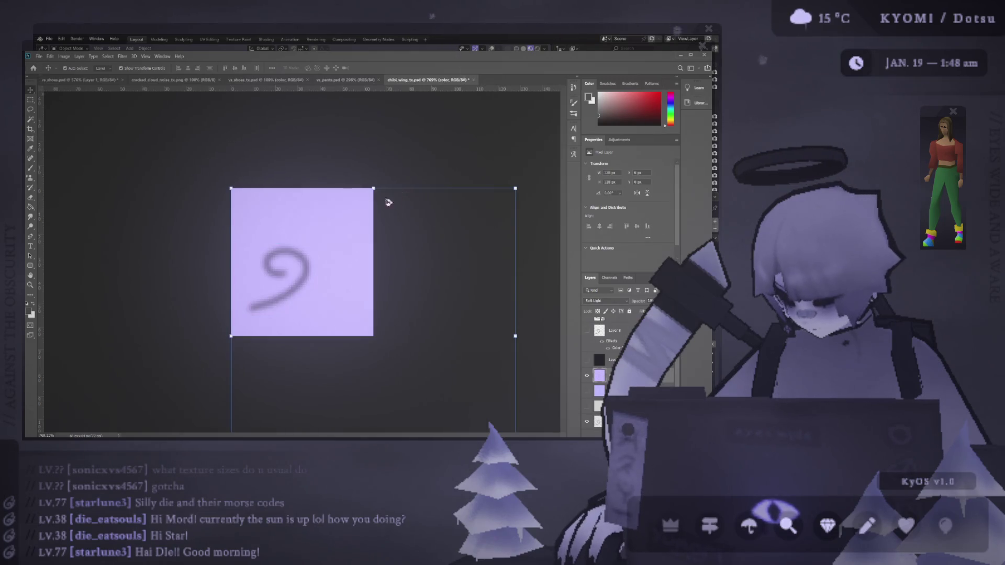
pyautogui.click(586, 391)
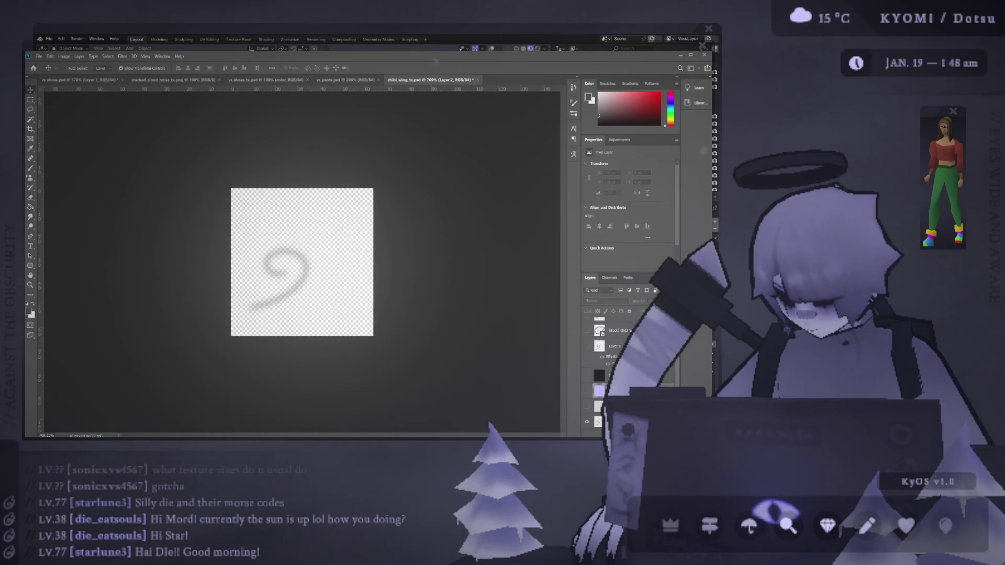
# Move Layer 2 just below Layer 7, above the color layer, and toggle the full-screen canvas view
pyautogui.click(612, 345)
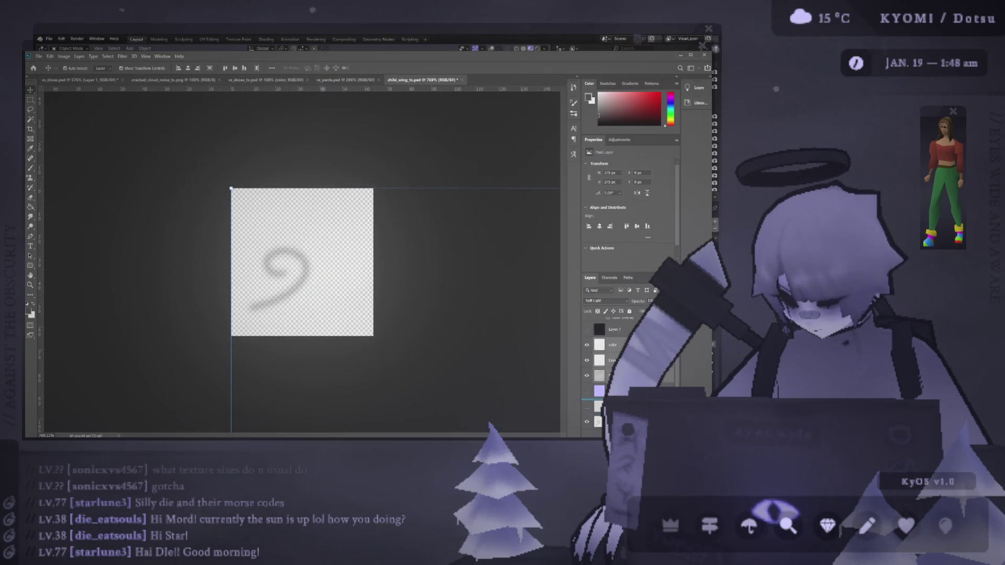
pyautogui.moveTo(598, 391); pyautogui.dragTo(598, 337)
pyautogui.click(601, 358)
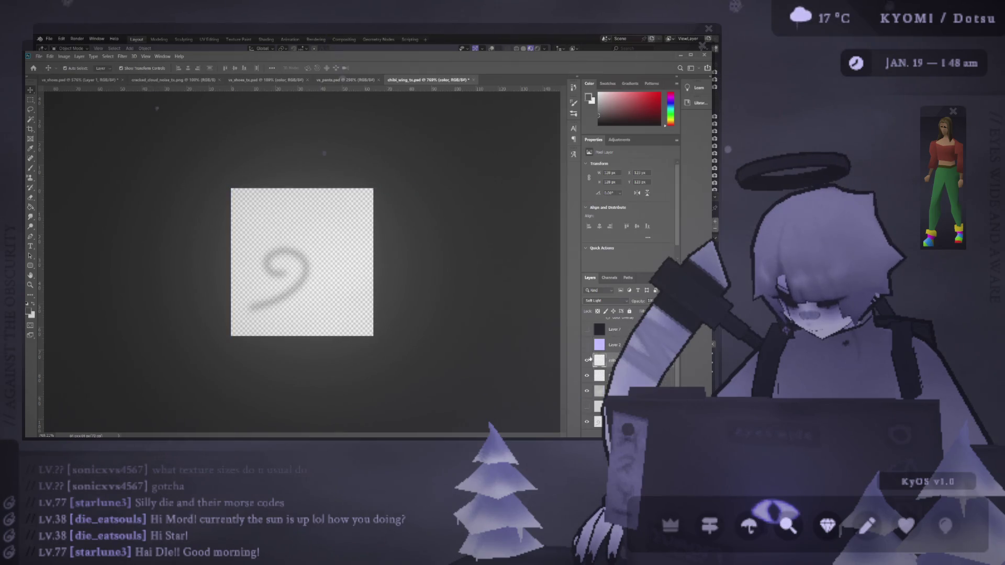
pyautogui.press('Tab')
pyautogui.press('Tab')
pyautogui.press('f')
pyautogui.press('f')
pyautogui.press('f')
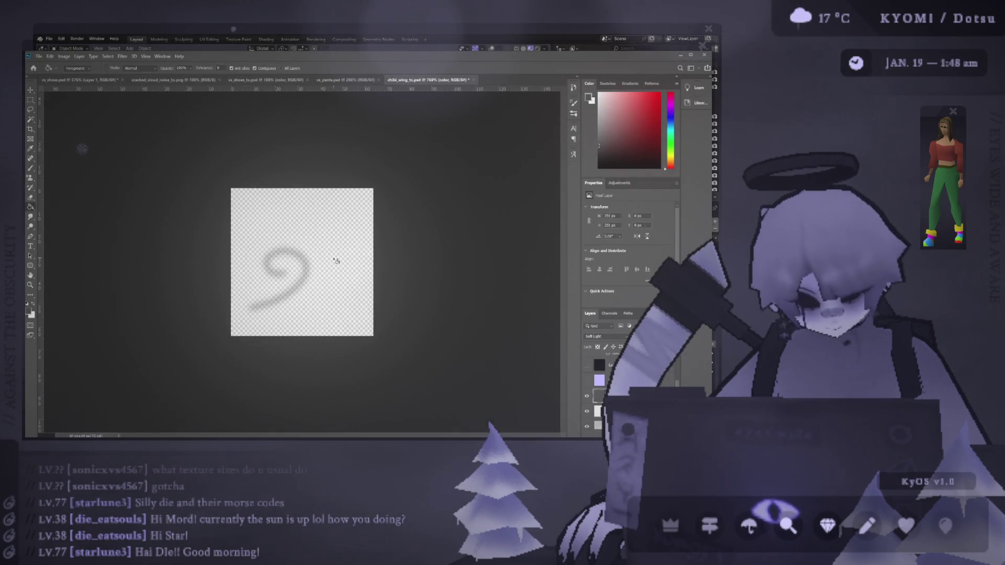
# Sample the lavender colour from the pants texture's color layer at Normal blend, then restore Soft Light
pyautogui.click(587, 380)
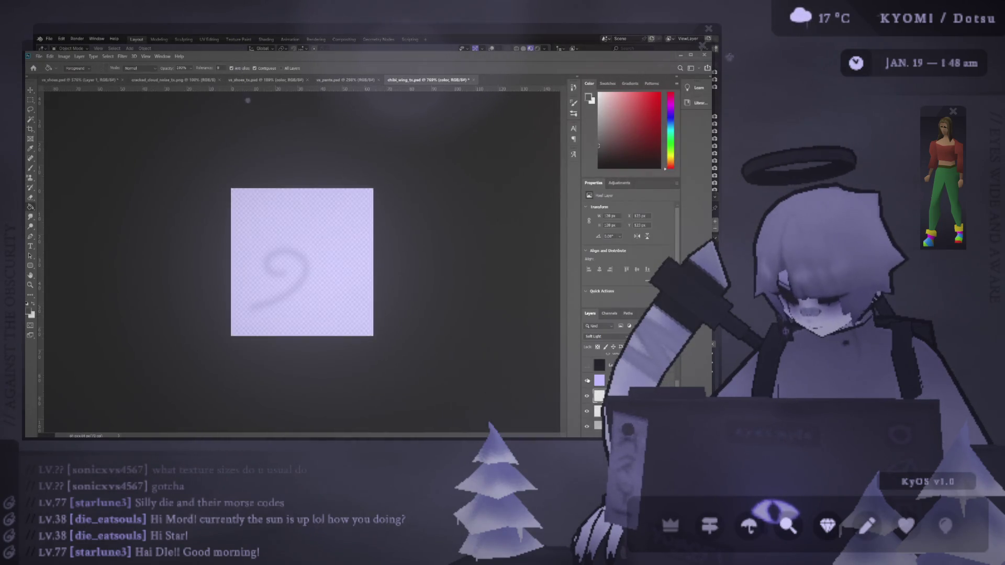
pyautogui.click(588, 381)
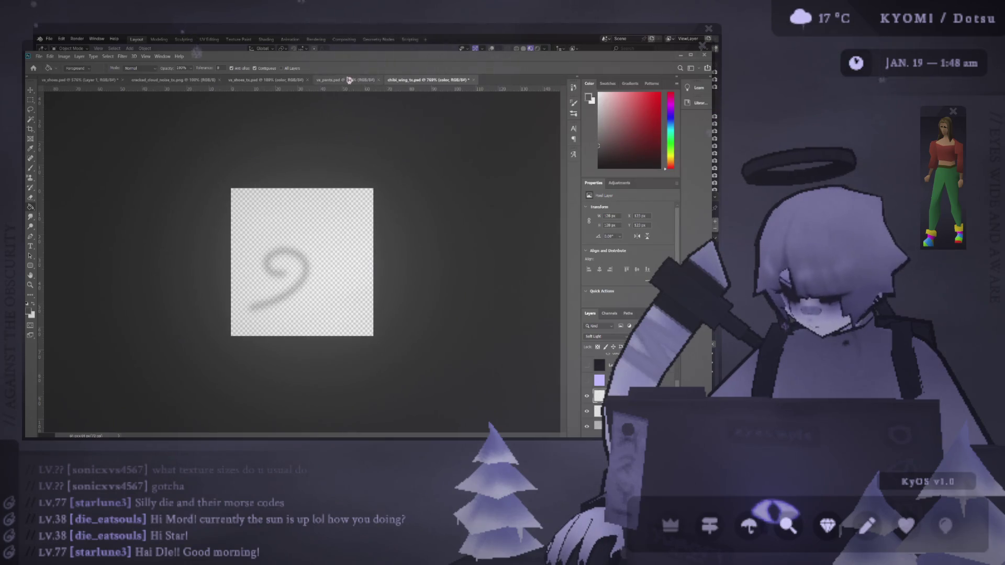
pyautogui.click(349, 81)
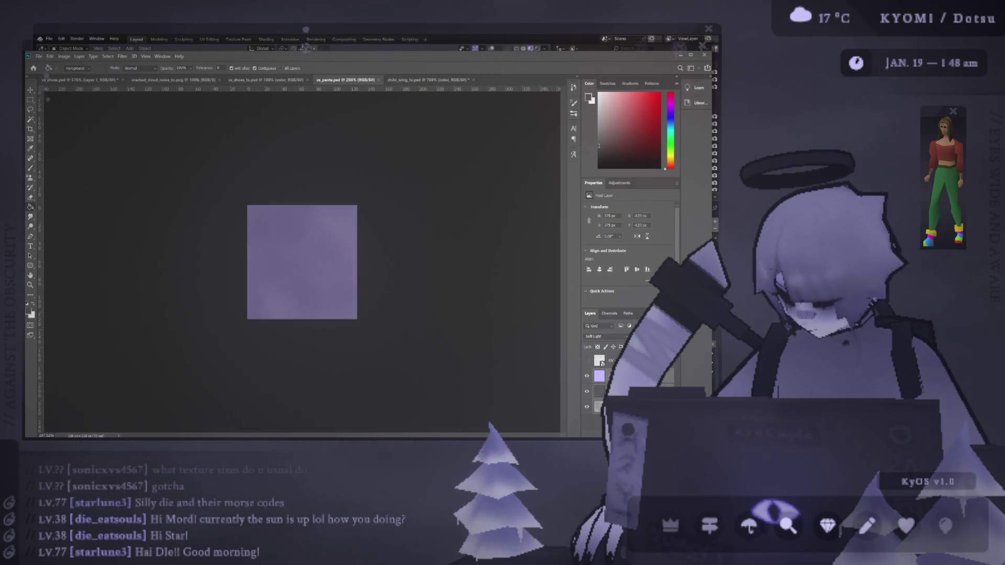
pyautogui.click(416, 80)
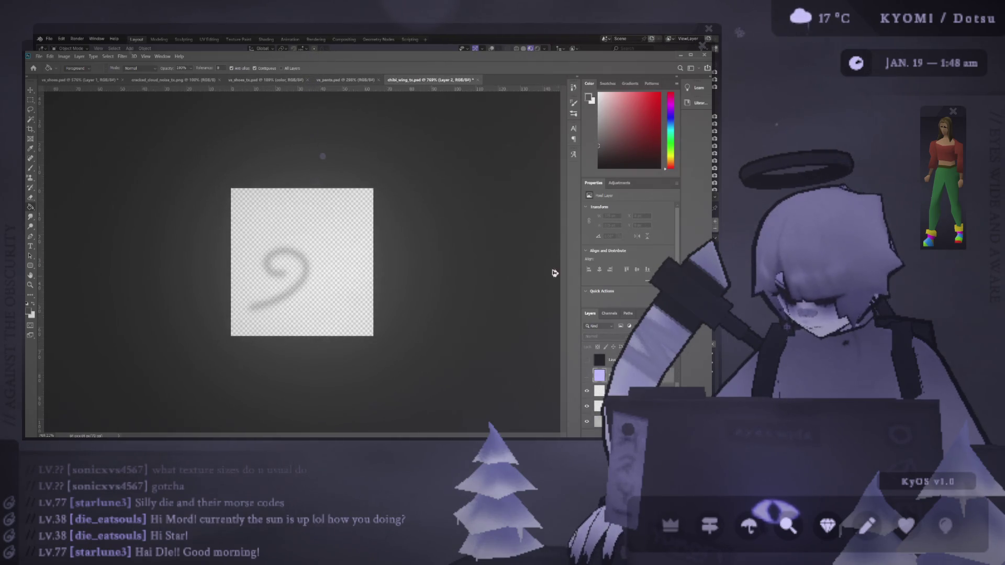
pyautogui.click(346, 80)
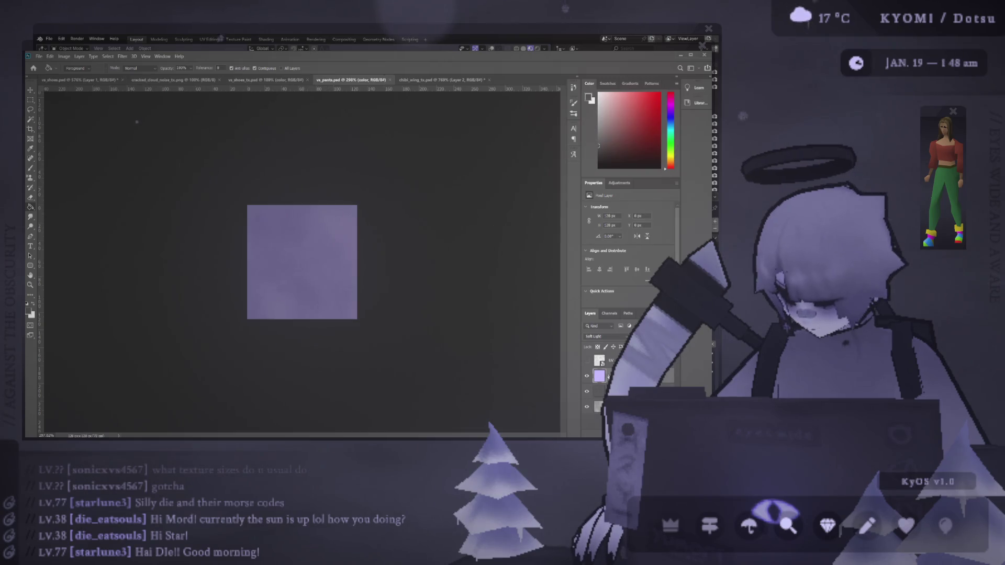
pyautogui.hotkey('shift', 'alt', 'n')
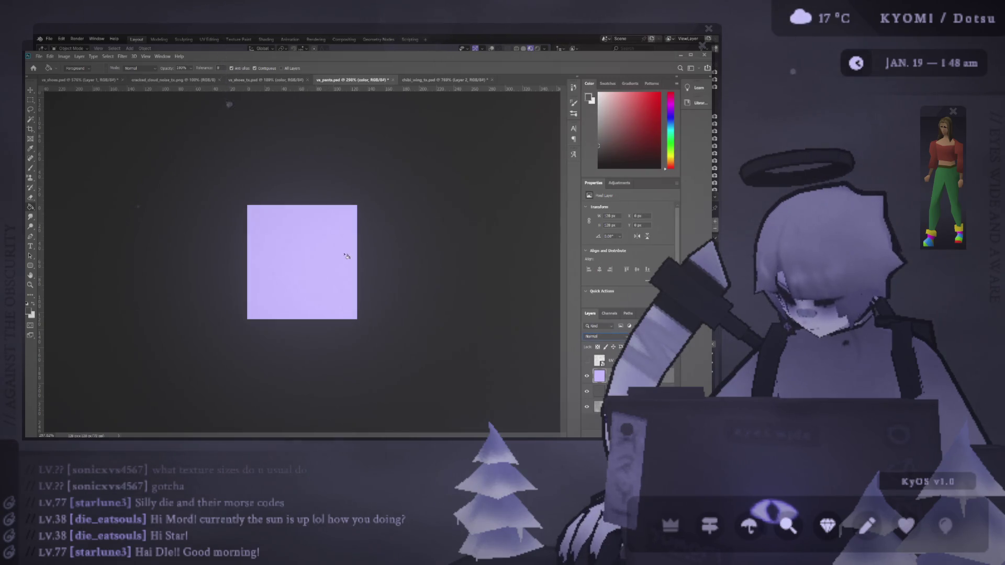
pyautogui.keyDown('alt'); pyautogui.click(340, 259); pyautogui.keyUp('alt')
pyautogui.hotkey('ctrl', 'z')
# Paste the lavender Soft Light color layer into the wing texture and select Layer 9
pyautogui.hotkey('ctrl', 'Tab')
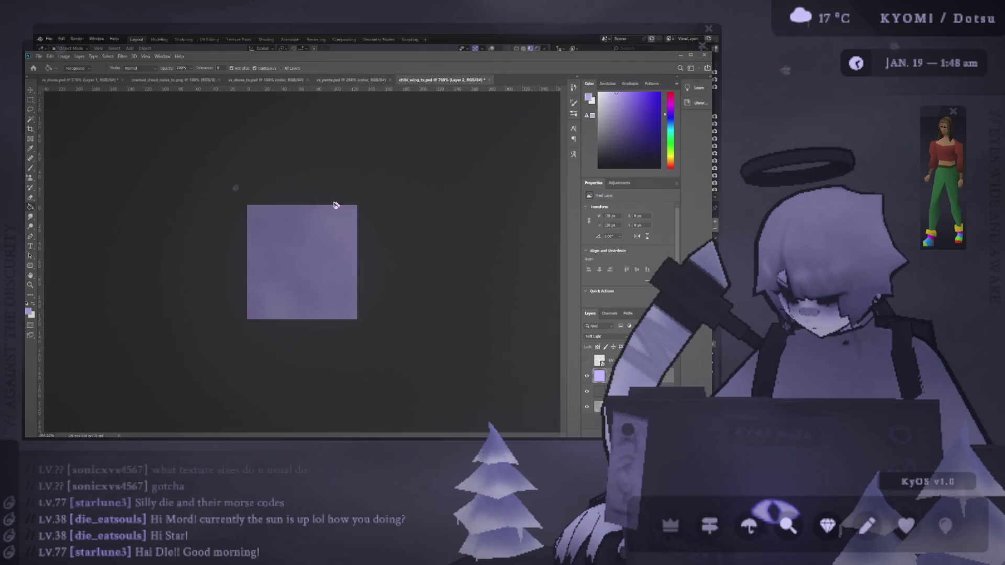
pyautogui.hotkey('ctrl', 'v')
pyautogui.click(599, 406)
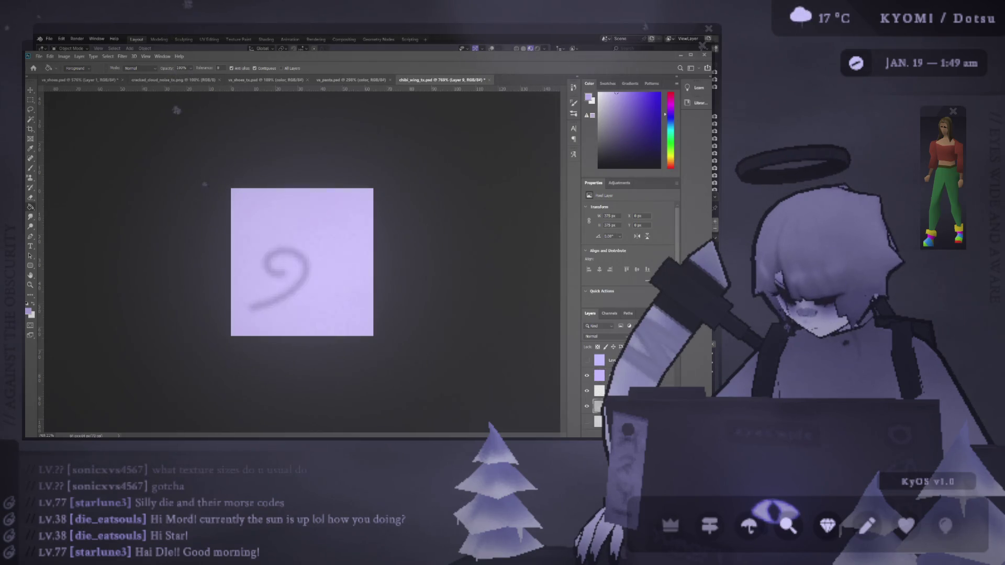
pyautogui.keyDown('alt'); pyautogui.scroll(-3, 417, 294); pyautogui.keyUp('alt')
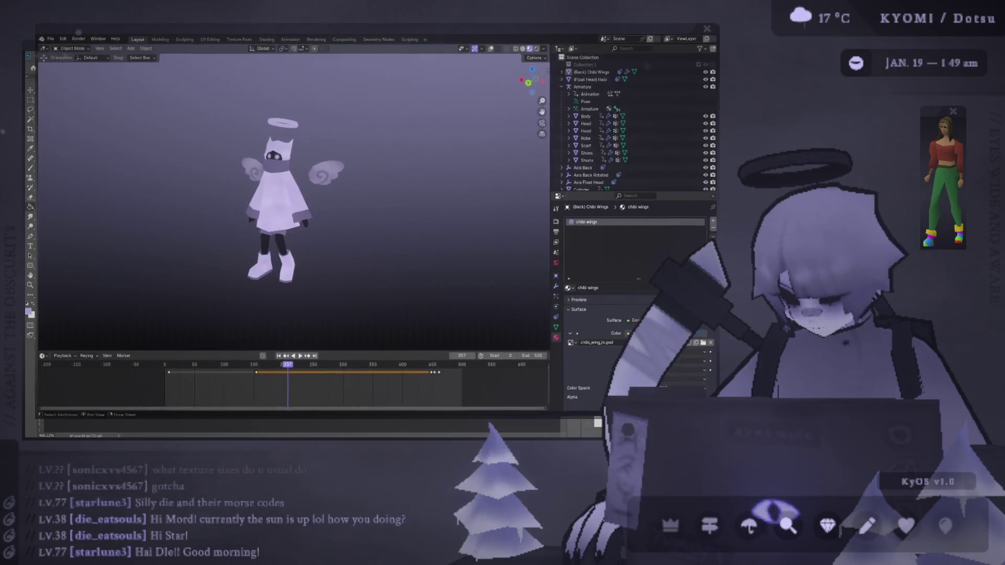
pyautogui.click(645, 49)
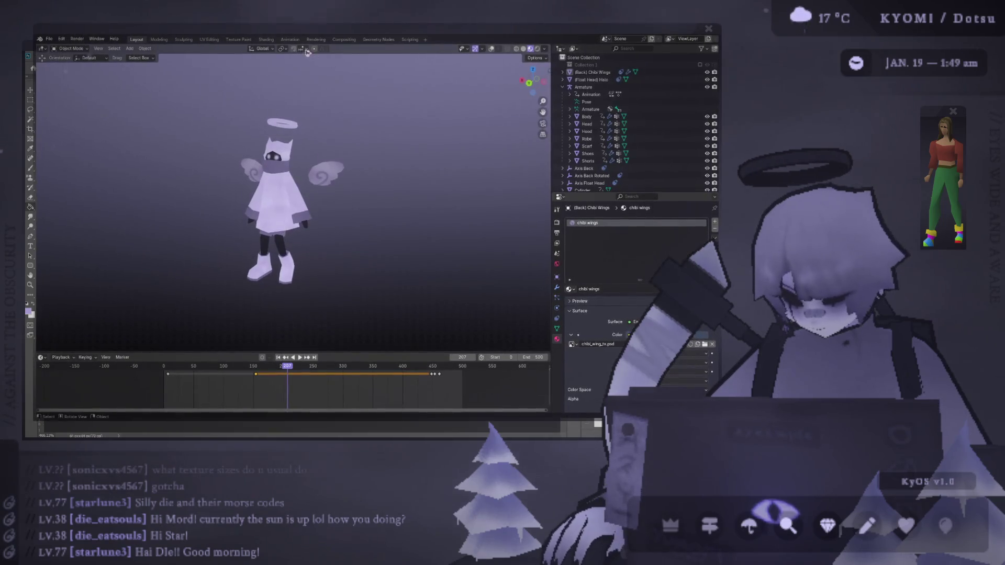
# Preview the wing texture mapping in the UV Editing workspace, then return to Layout
pyautogui.click(217, 41)
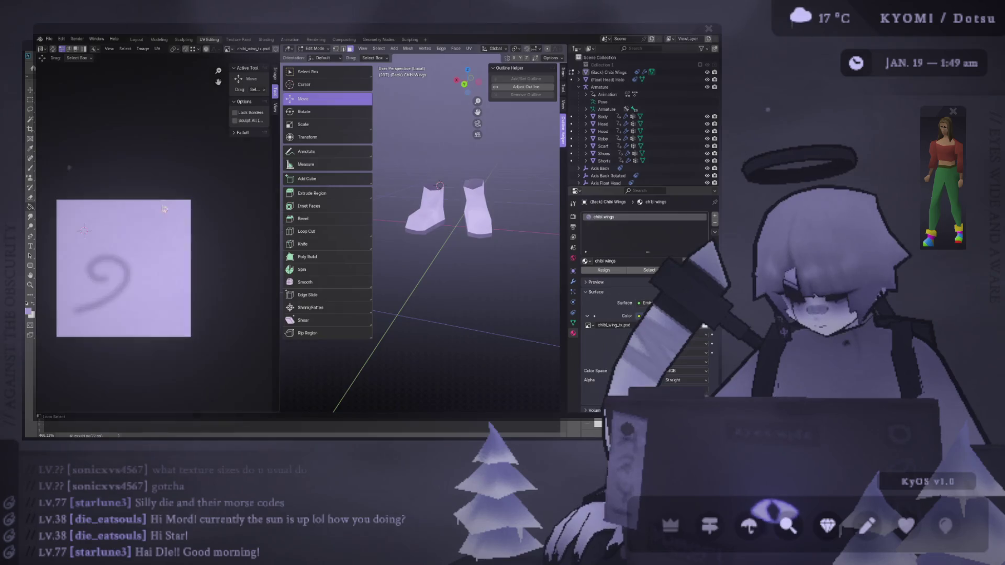
pyautogui.click(136, 39)
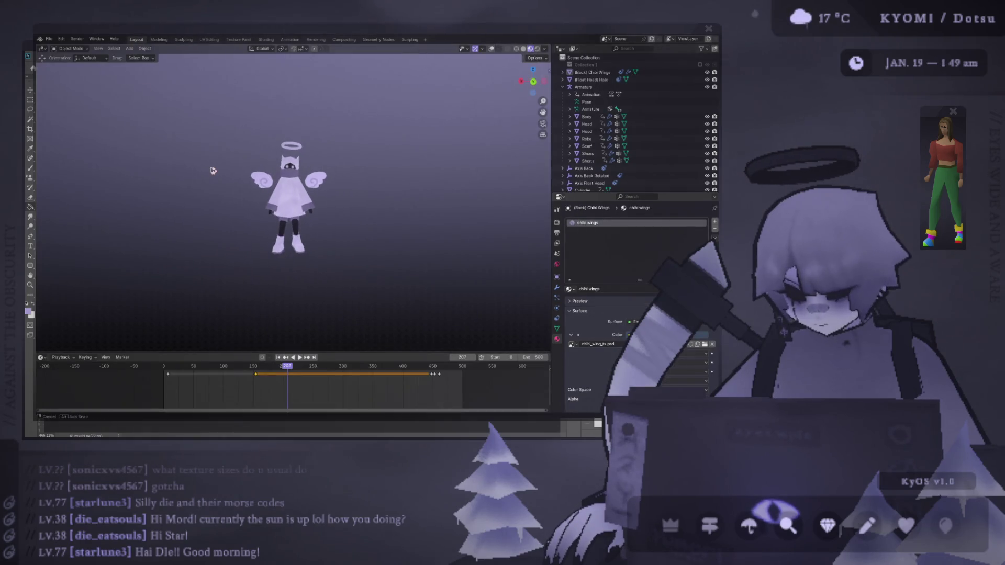
pyautogui.hotkey('alt', 'Tab')
pyautogui.hotkey('alt', 'Tab')
pyautogui.hotkey('alt', 'Tab')
pyautogui.scroll(-1, 598, 370)
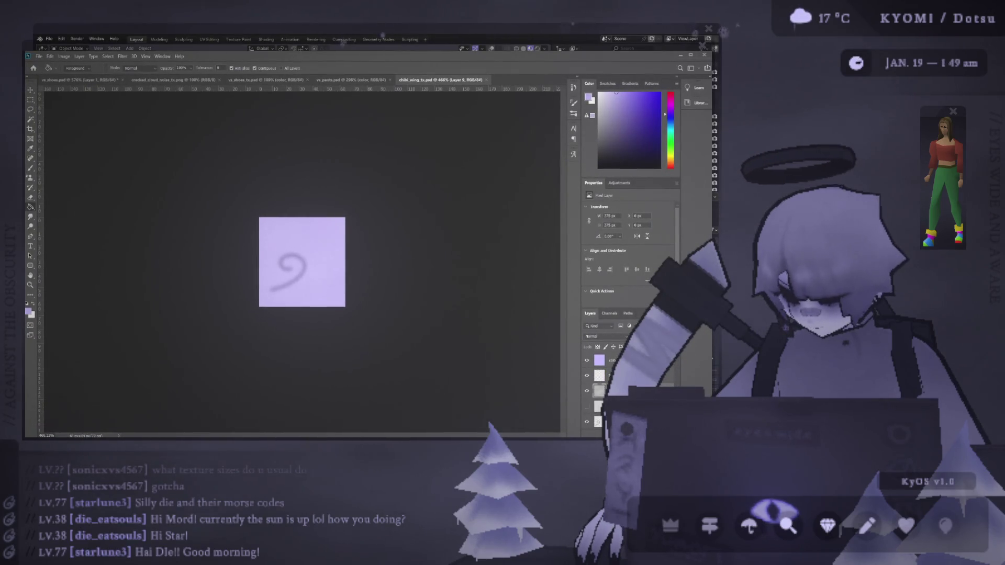
# Try a softening stroke over the swirl, undo it, and move a layer down into the third slot
pyautogui.moveTo(274, 288); pyautogui.dragTo(303, 257)
pyautogui.hotkey('ctrl', 'z')
pyautogui.moveTo(605, 384); pyautogui.dragTo(605, 380)
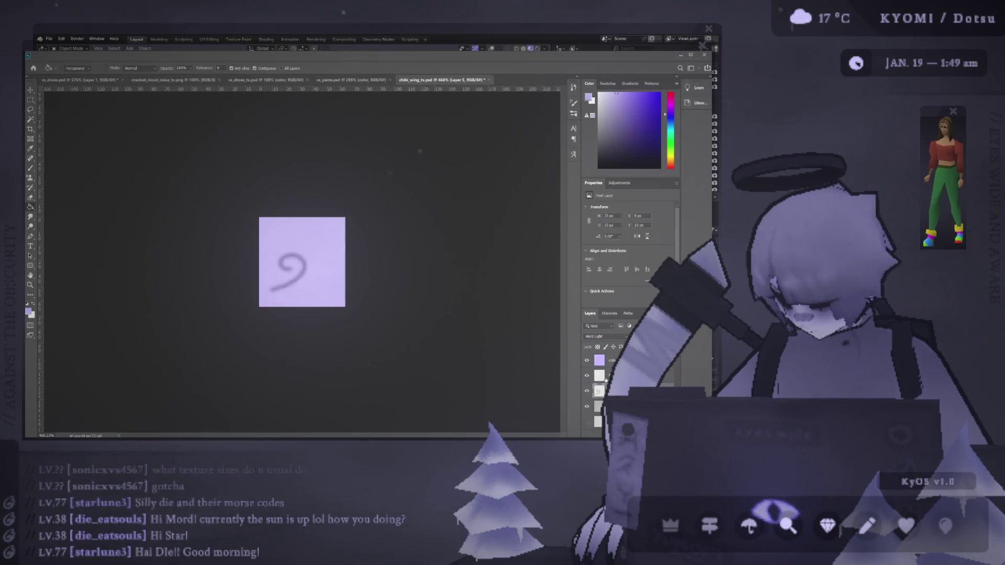
pyautogui.click(599, 375)
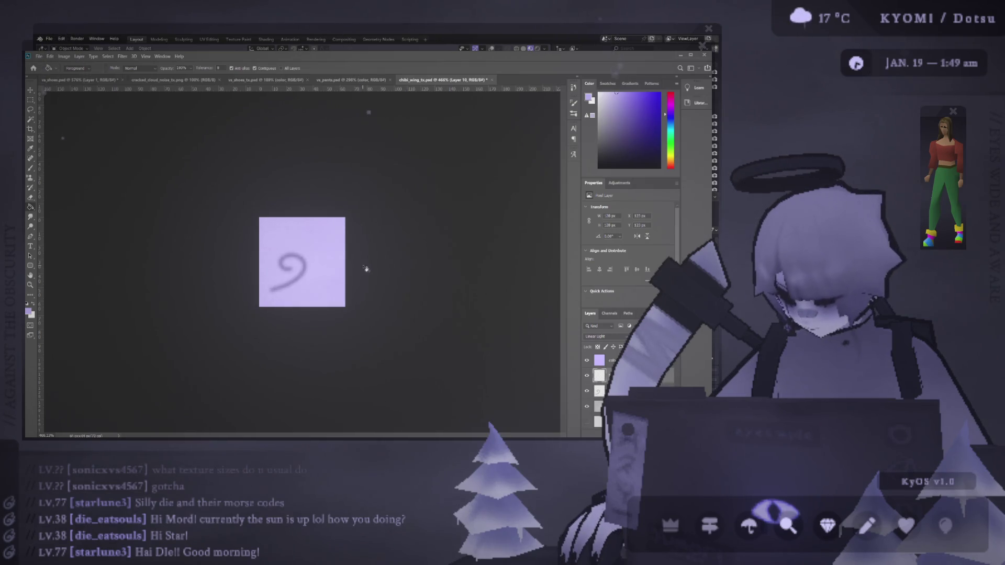
# Compare the wing texture with the pants texture, then select its top layer and Layer 9
pyautogui.click(361, 80)
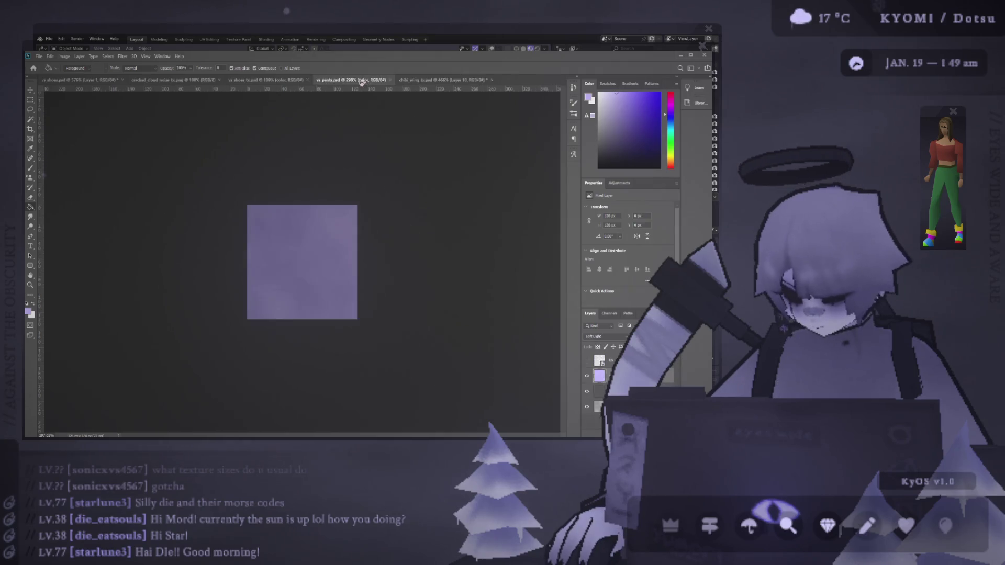
pyautogui.click(419, 81)
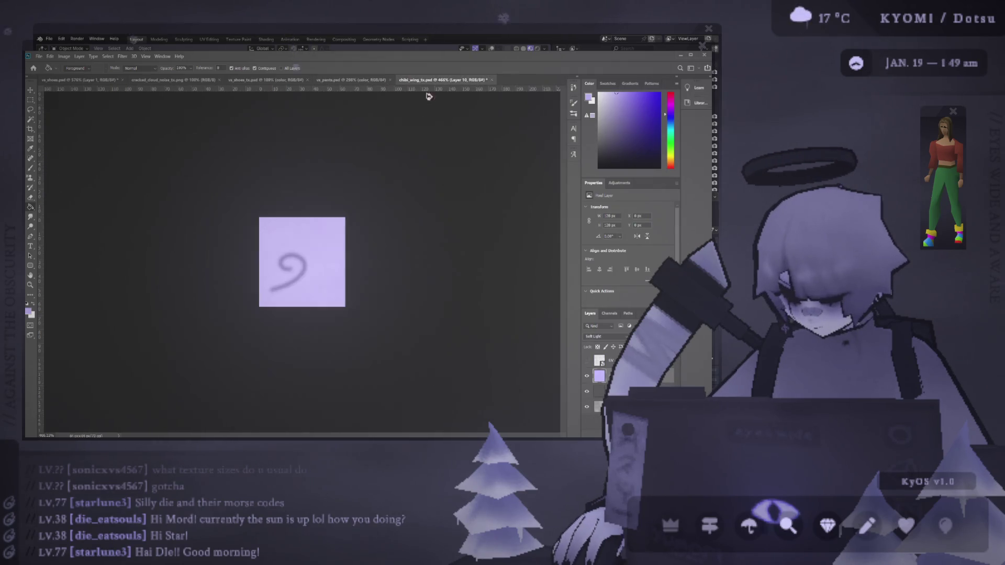
pyautogui.scroll(2, 599, 404)
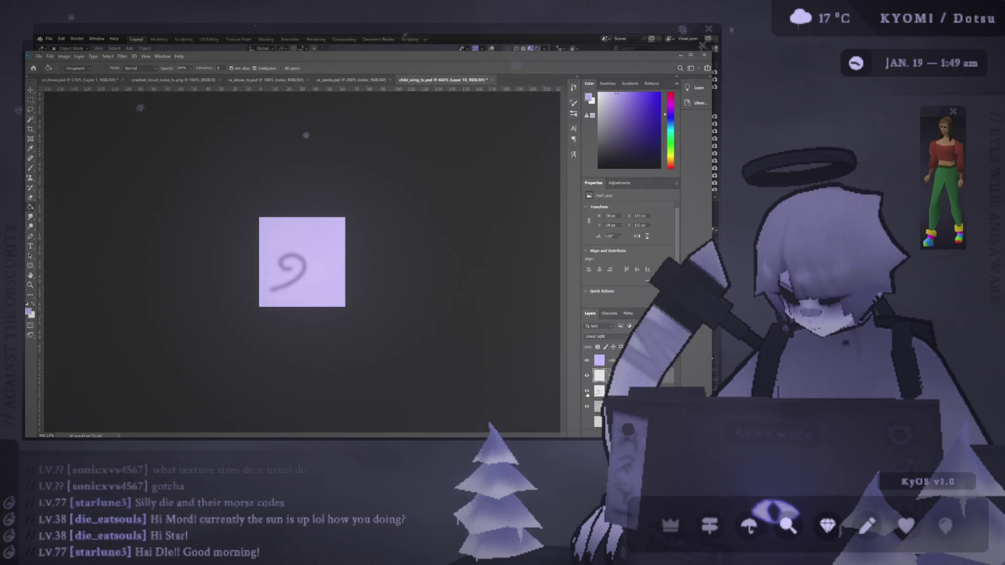
pyautogui.click(612, 361)
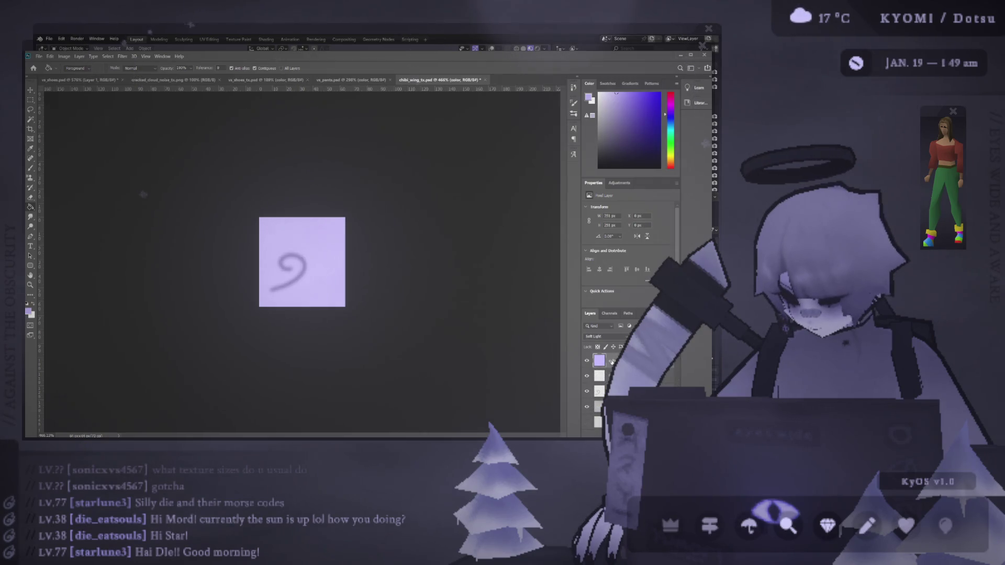
pyautogui.click(597, 406)
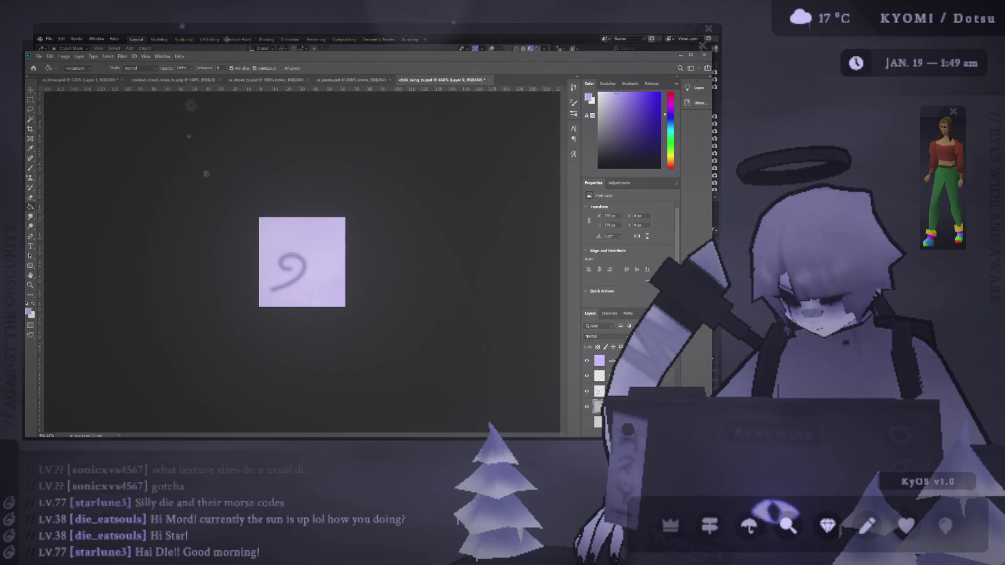
pyautogui.hotkey('alt', 'Tab')
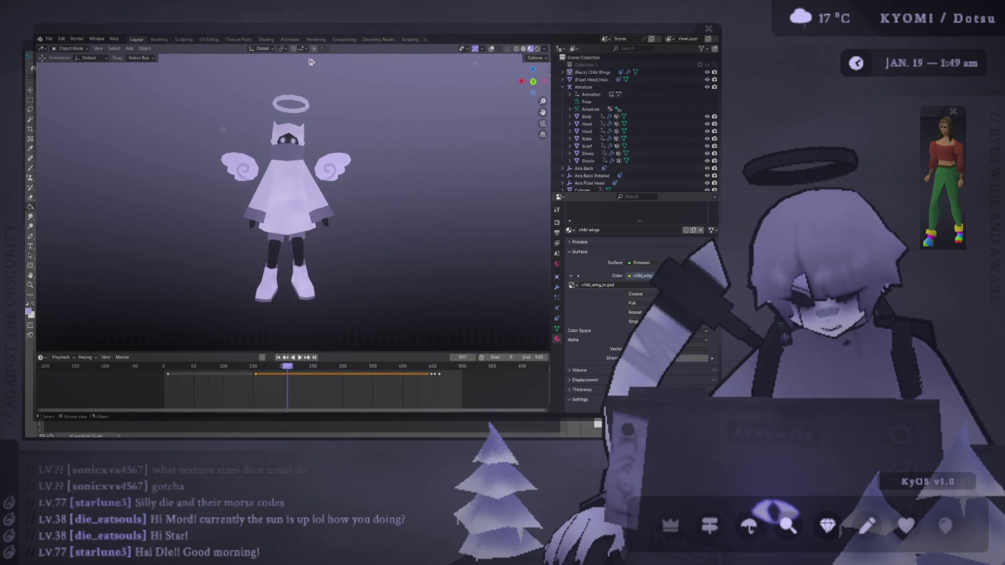
# Inspect the wings in UV Editing, return to Layout, and save the angel scene with Ctrl+S
pyautogui.click(209, 39)
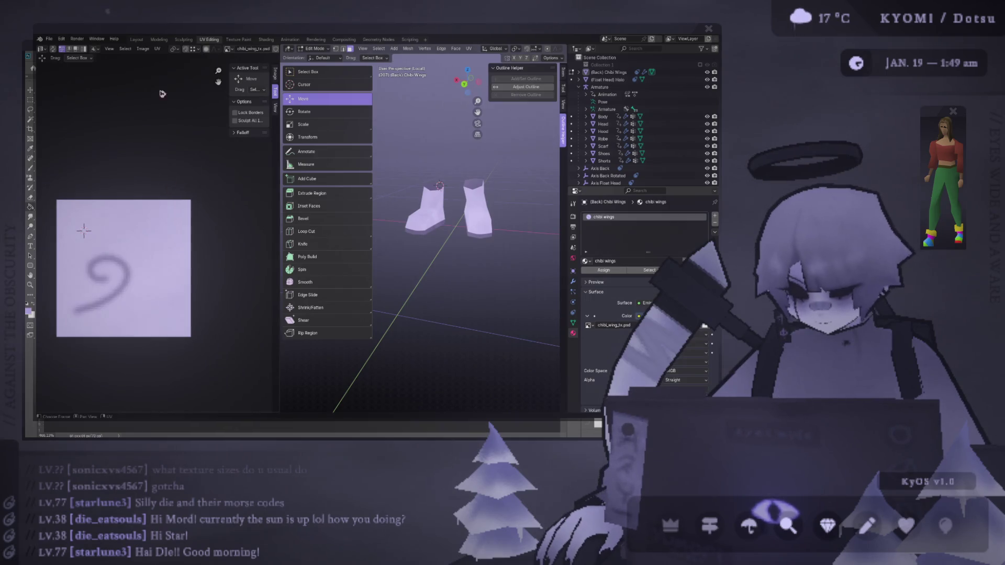
pyautogui.click(137, 40)
pyautogui.hotkey('ctrl', 's')
pyautogui.scroll(4, 199, 167)
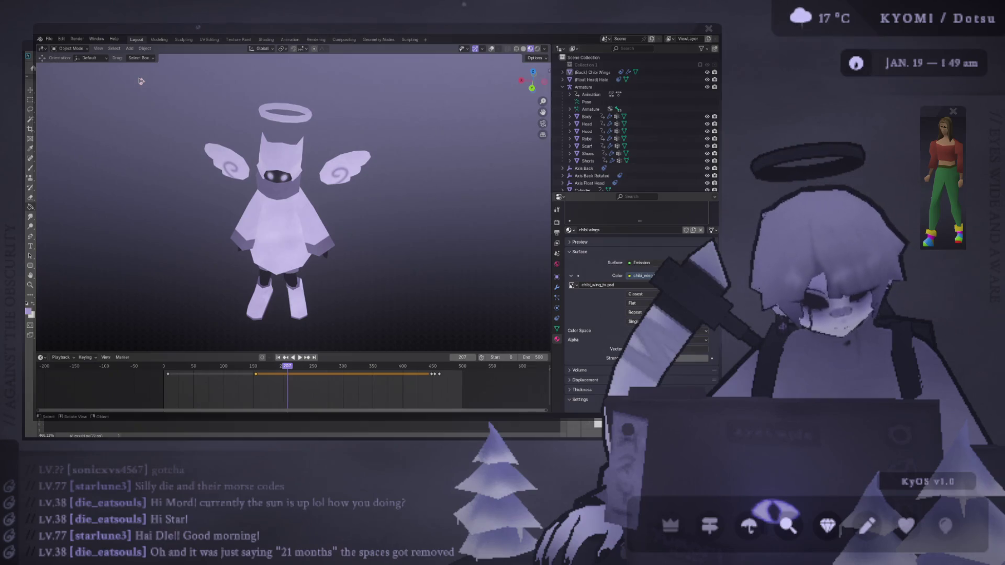
pyautogui.hotkey('alt', 'Tab')
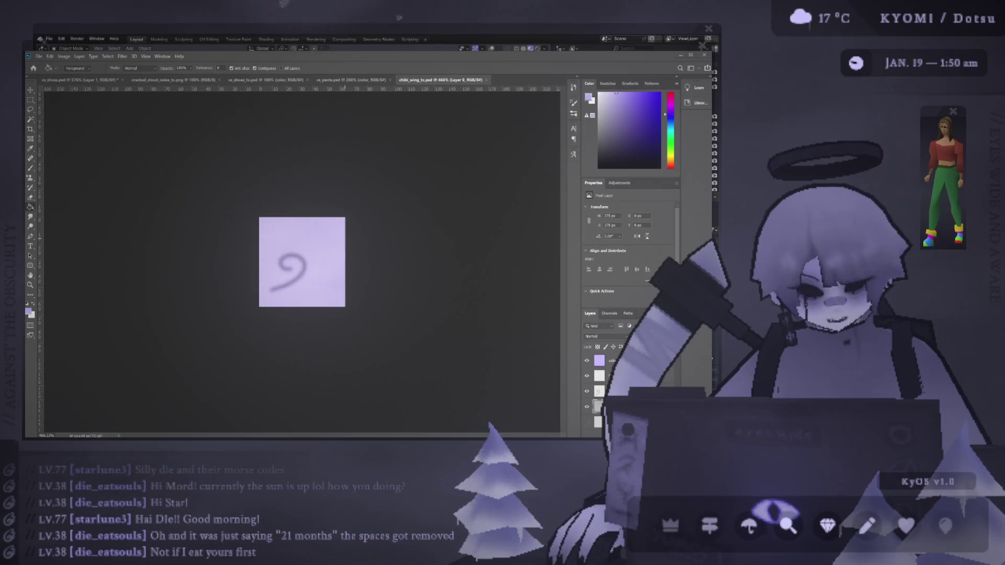
# Back in Blender, view the textured angel from behind and save the scene
pyautogui.hotkey('alt', 'Tab')
pyautogui.scroll(-3, 321, 175)
pyautogui.scroll(3, 321, 174)
pyautogui.moveTo(321, 174)
pyautogui.mouseDown(button='middle')
pyautogui.moveTo(179, 264)
pyautogui.moveTo(89, 224)
pyautogui.moveTo(87, 196)
pyautogui.moveTo(279, 192)
pyautogui.moveTo(287, 87)
pyautogui.moveTo(250, 207)
pyautogui.mouseUp(button='middle')
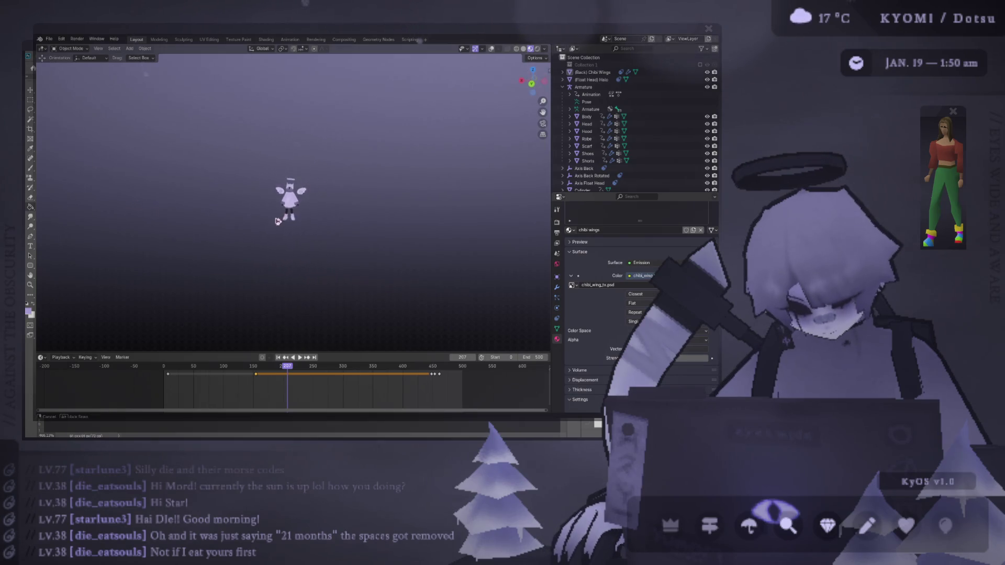
pyautogui.scroll(3, 239, 241)
pyautogui.hotkey('ctrl', 's')
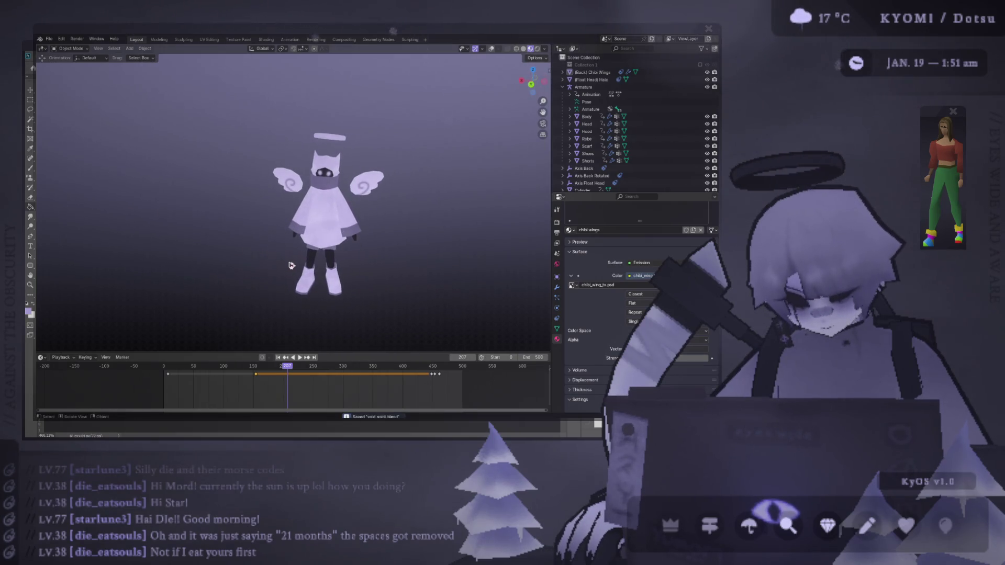
# Inspect the angel from below, the front and above, check the legs and boots, and save
pyautogui.moveTo(291, 265); pyautogui.dragTo(303, 215, button='middle')
pyautogui.moveTo(206, 175)
pyautogui.mouseDown(button='middle')
pyautogui.moveTo(214, 222)
pyautogui.moveTo(278, 275)
pyautogui.moveTo(309, 247)
pyautogui.moveTo(309, 262)
pyautogui.mouseUp(button='middle')
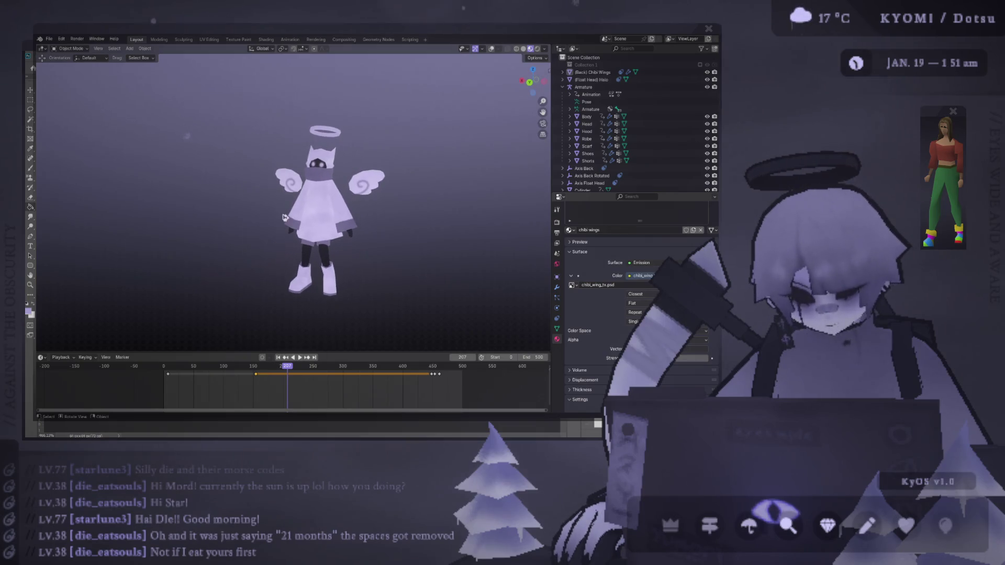
pyautogui.moveTo(283, 217); pyautogui.dragTo(279, 243, button='middle')
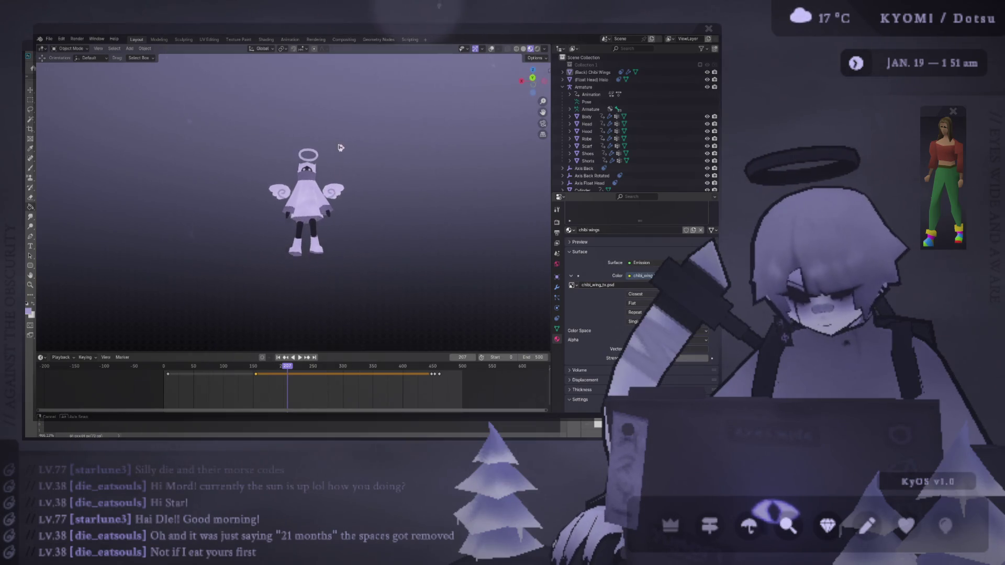
pyautogui.scroll(5, 337, 167)
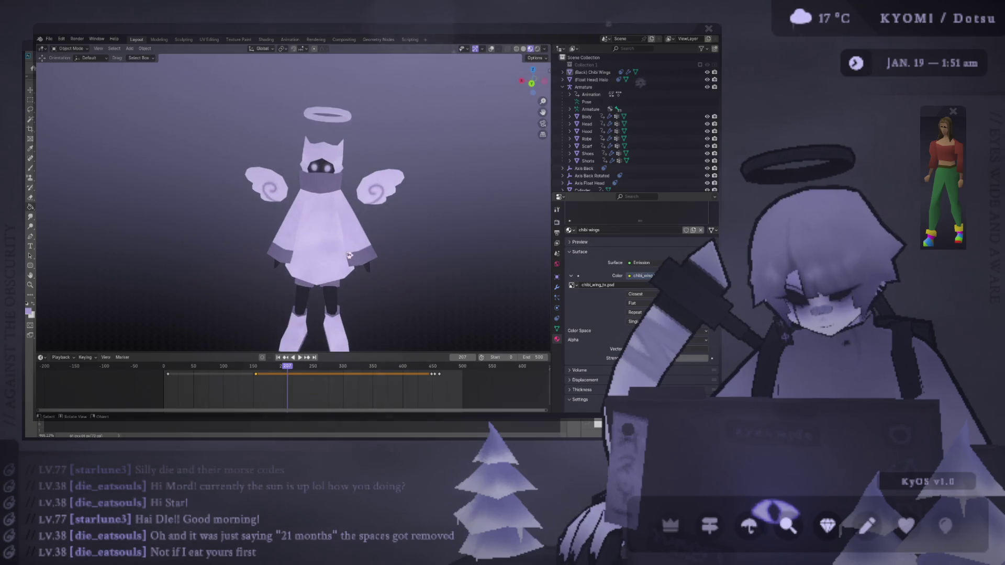
pyautogui.moveTo(336, 167)
pyautogui.mouseDown(button='middle')
pyautogui.moveTo(293, 220)
pyautogui.moveTo(354, 270)
pyautogui.moveTo(272, 210)
pyautogui.moveTo(497, 202)
pyautogui.moveTo(438, 253)
pyautogui.moveTo(357, 273)
pyautogui.mouseUp(button='middle')
pyautogui.hotkey('ctrl', 's')
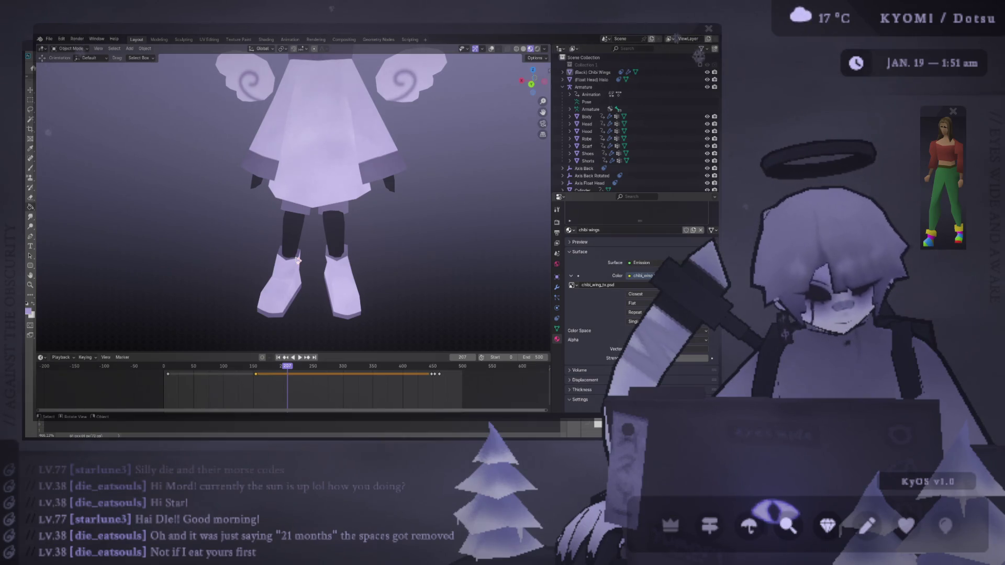
# Look at the figure from a higher front view and save the scene again
pyautogui.scroll(-3, 297, 260)
pyautogui.moveTo(297, 260)
pyautogui.mouseDown(button='middle')
pyautogui.moveTo(321, 168)
pyautogui.moveTo(227, 204)
pyautogui.moveTo(274, 206)
pyautogui.mouseUp(button='middle')
pyautogui.scroll(-3, 321, 167)
pyautogui.hotkey('ctrl', 's')
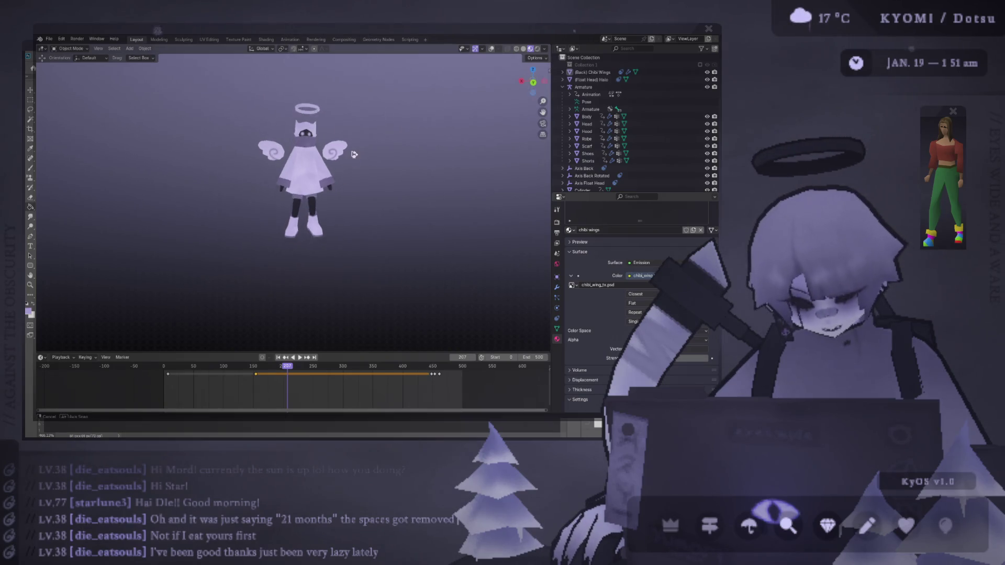
pyautogui.scroll(4, 346, 154)
# Select the Body mesh and its linked leg geometry in Edit Mode, then view the whole figure
pyautogui.click(350, 197)
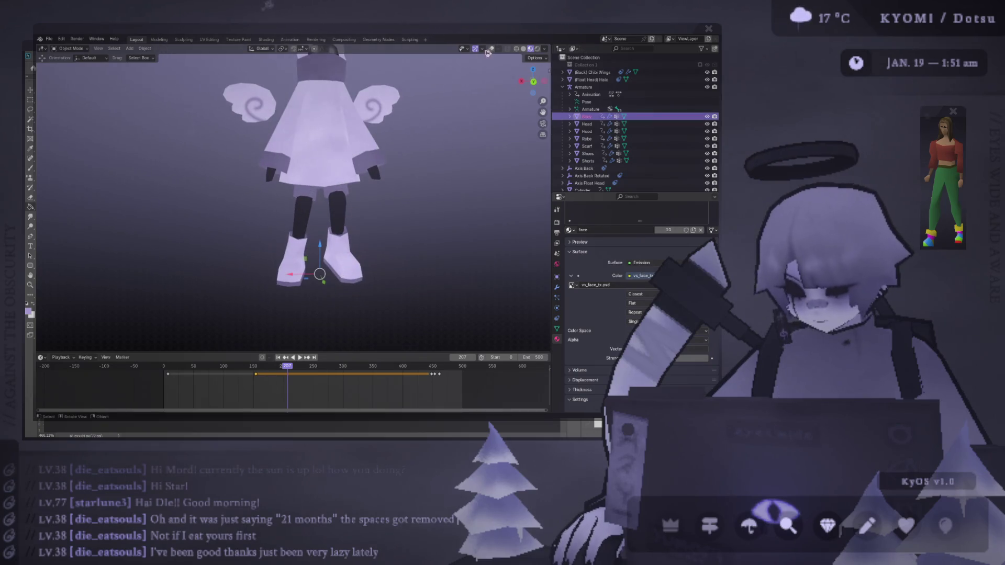
pyautogui.press('Tab')
pyautogui.moveTo(341, 206); pyautogui.dragTo(282, 217, button='middle')
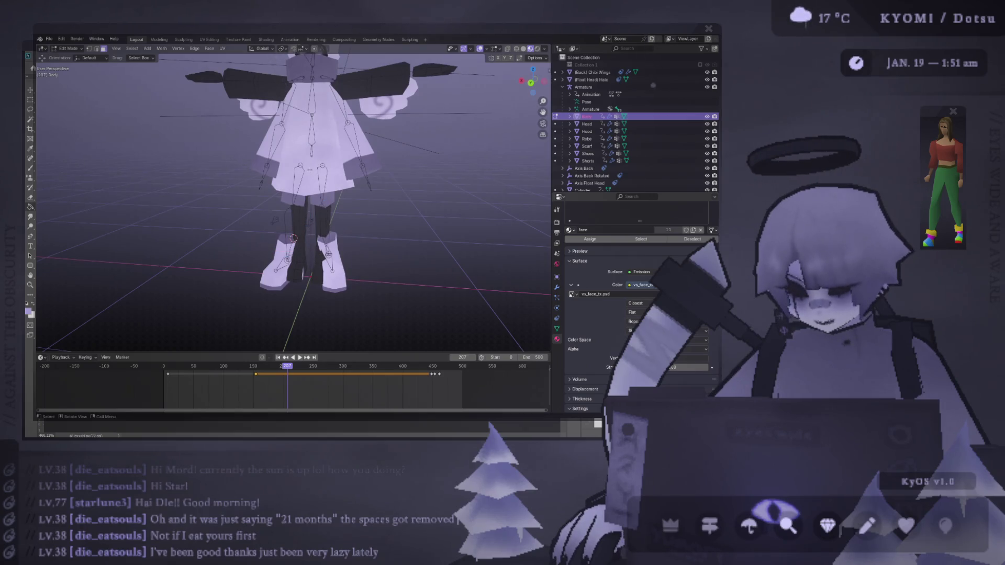
pyautogui.moveTo(232, 228)
pyautogui.mouseDown()
pyautogui.moveTo(361, 196)
pyautogui.moveTo(360, 221)
pyautogui.mouseUp()
pyautogui.hotkey('ctrl', 'l')
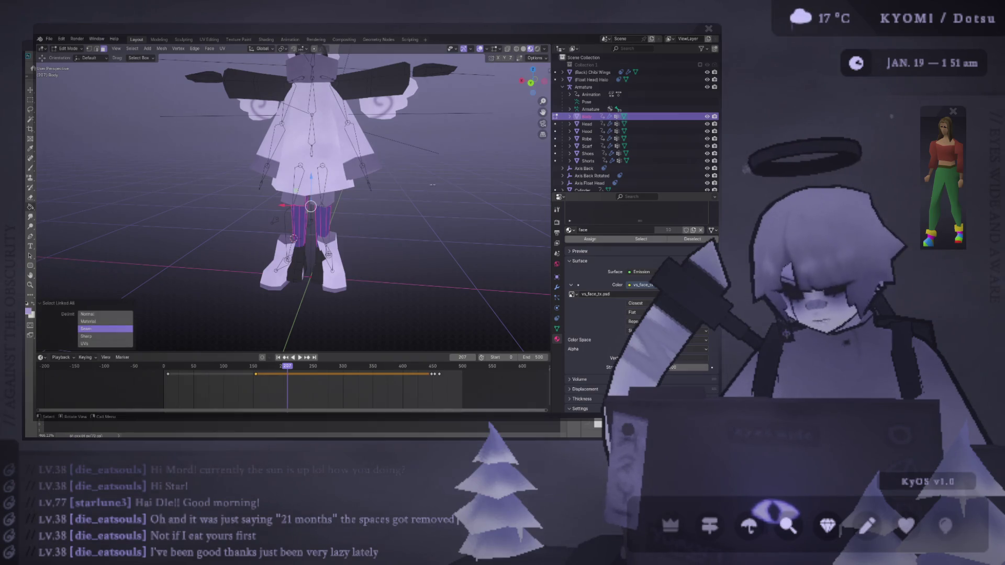
pyautogui.scroll(-3, 396, 95)
pyautogui.press('Tab')
pyautogui.moveTo(392, 199); pyautogui.dragTo(395, 198, button='middle')
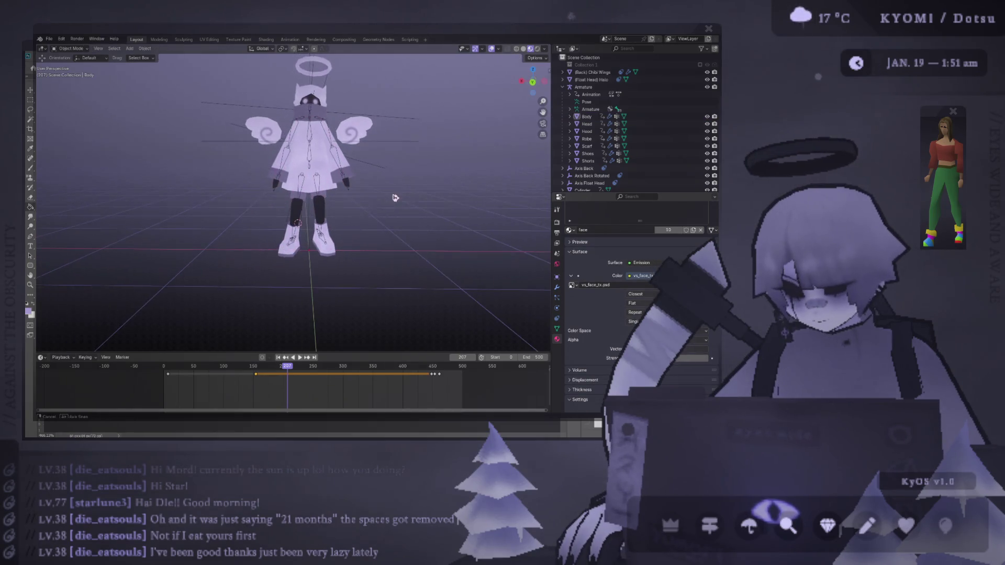
pyautogui.scroll(2, 377, 197)
# In Edit Mode, narrow the selection from both legs to just one inner leg
pyautogui.press('Tab')
pyautogui.scroll(4, 351, 260)
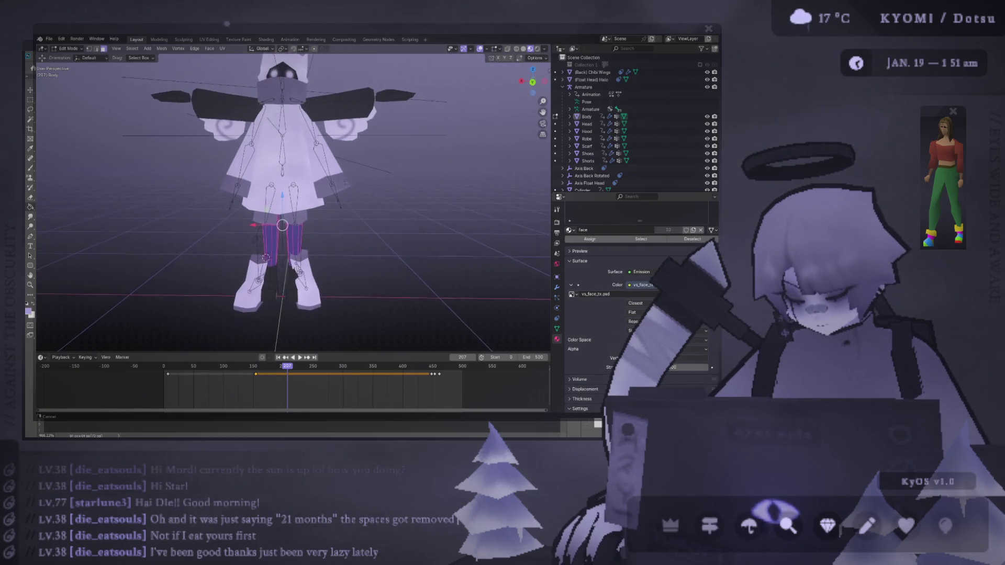
pyautogui.click(352, 261)
pyautogui.moveTo(264, 225); pyautogui.dragTo(296, 332)
pyautogui.scroll(-4, 293, 209)
pyautogui.press('Tab')
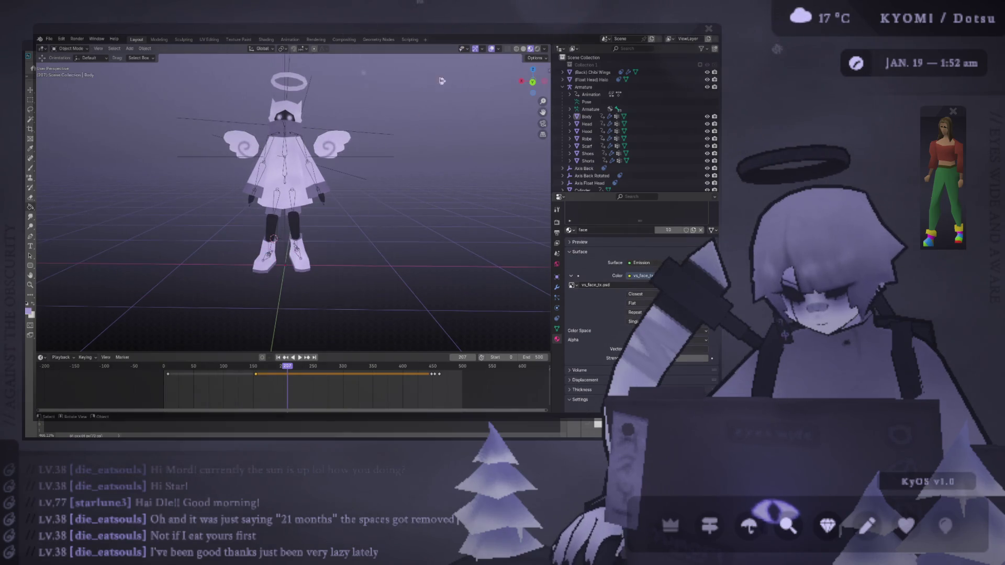
# Hide the viewport overlays and compare the body's rest pose with the posed view
pyautogui.click(493, 50)
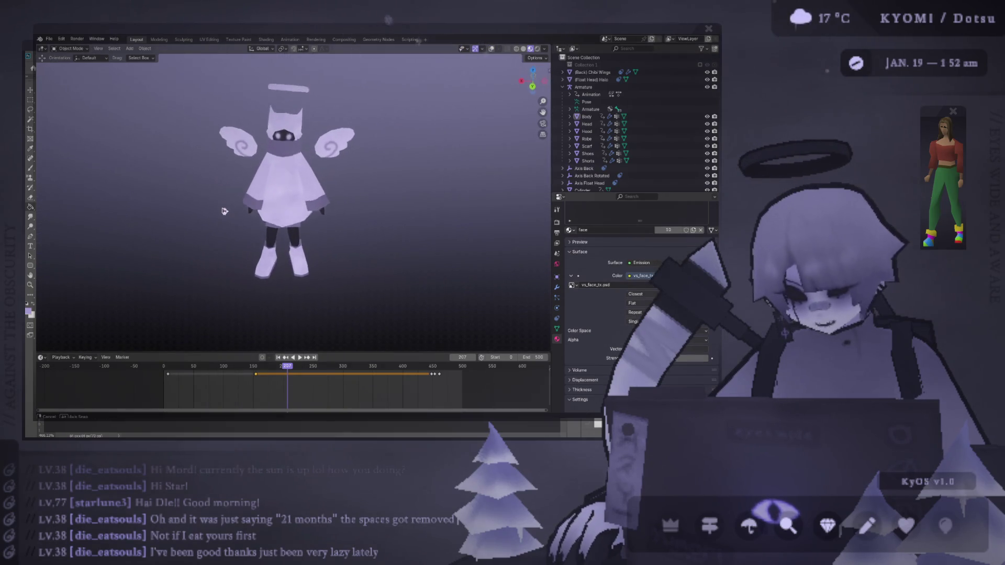
pyautogui.moveTo(223, 214); pyautogui.dragTo(319, 202, button='middle')
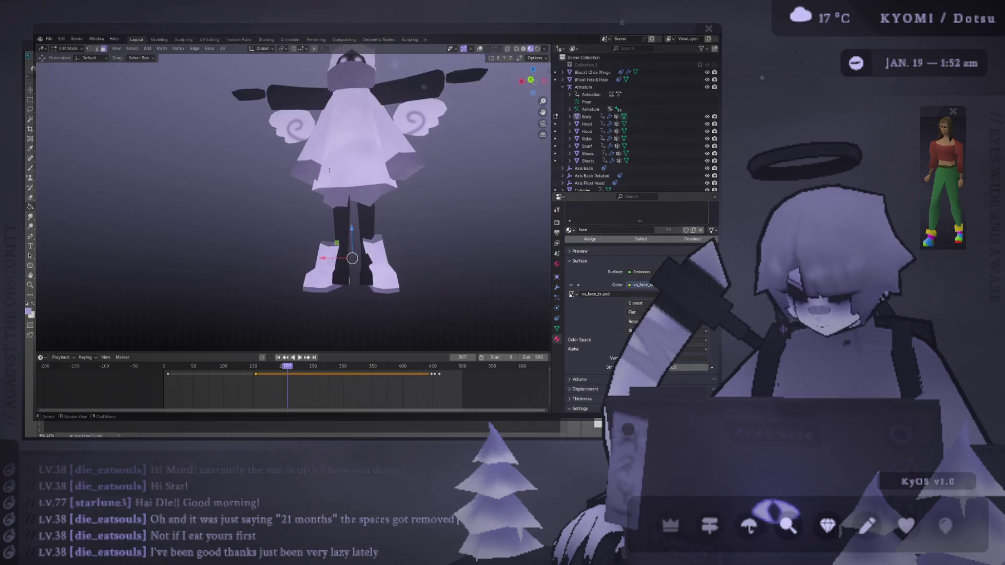
pyautogui.scroll(3, 337, 198)
pyautogui.press('Tab')
pyautogui.hotkey('shift', 'alt', 'z')
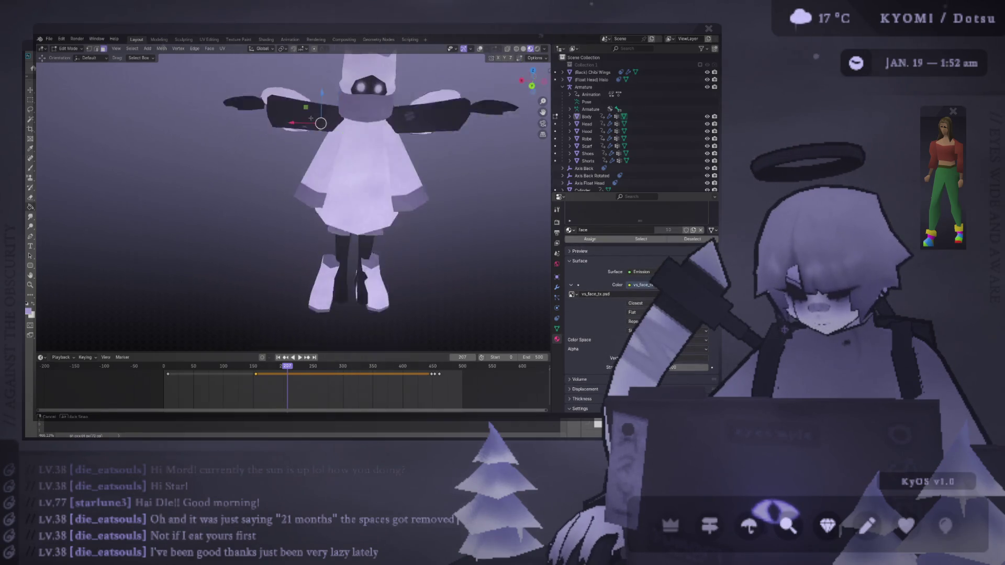
pyautogui.press('Tab')
pyautogui.hotkey('shift', 'alt', 'z')
pyautogui.scroll(3, 364, 207)
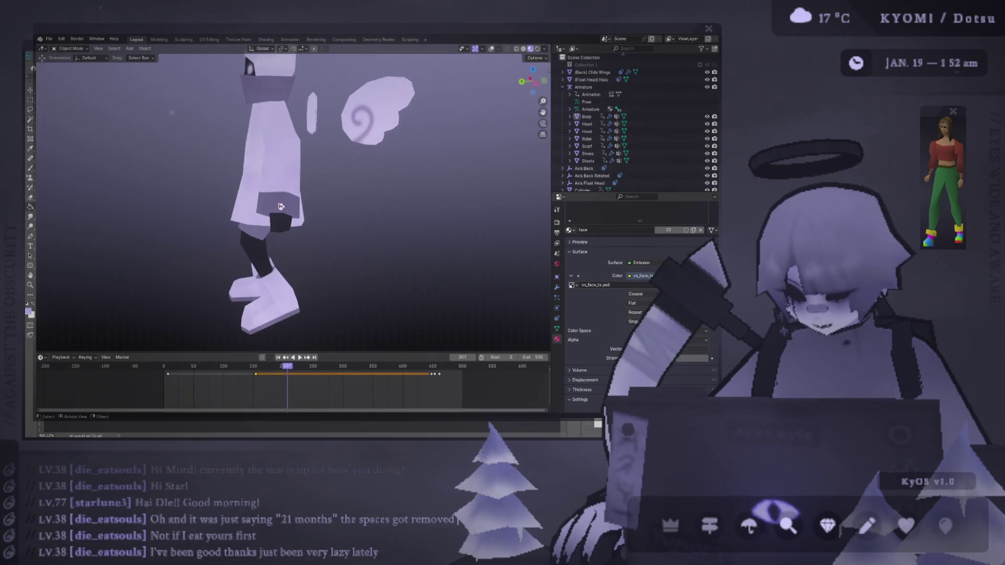
pyautogui.scroll(-3, 364, 207)
pyautogui.hotkey('shift', 'alt', 'z')
# Snap to Back view, deselect the Body, and list the face material's available texture images
pyautogui.press('ctrl+KP_1')
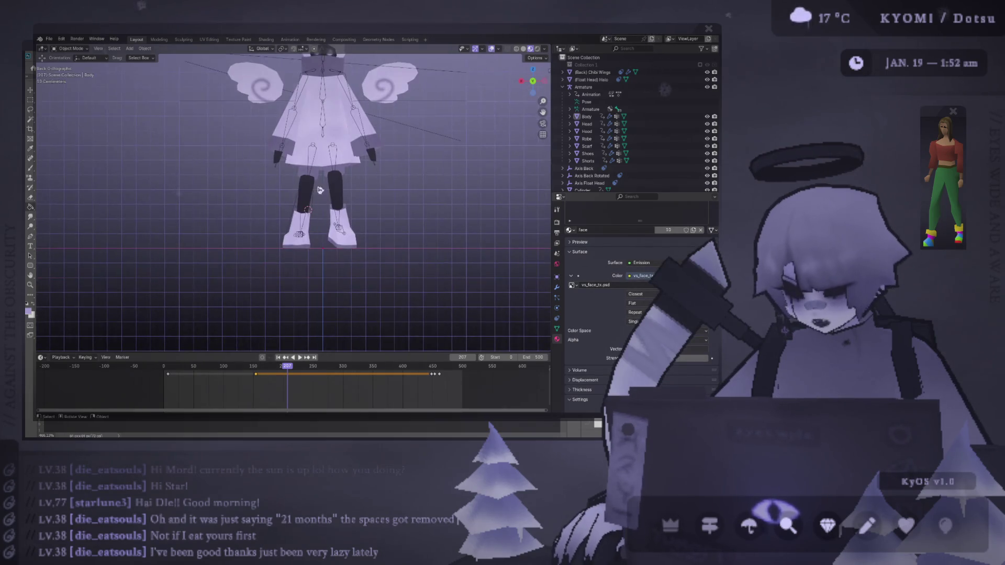
pyautogui.press('Tab')
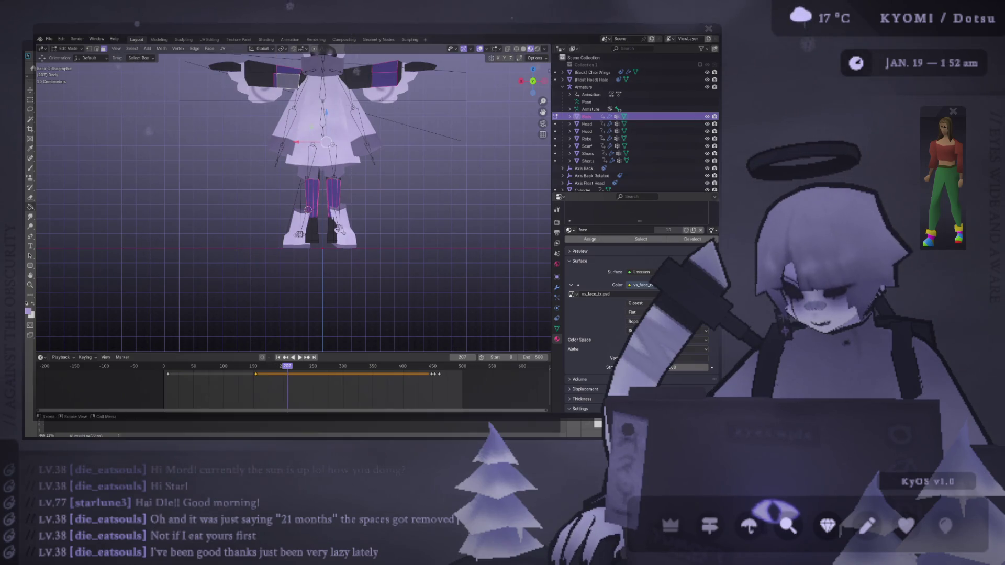
pyautogui.press('Tab')
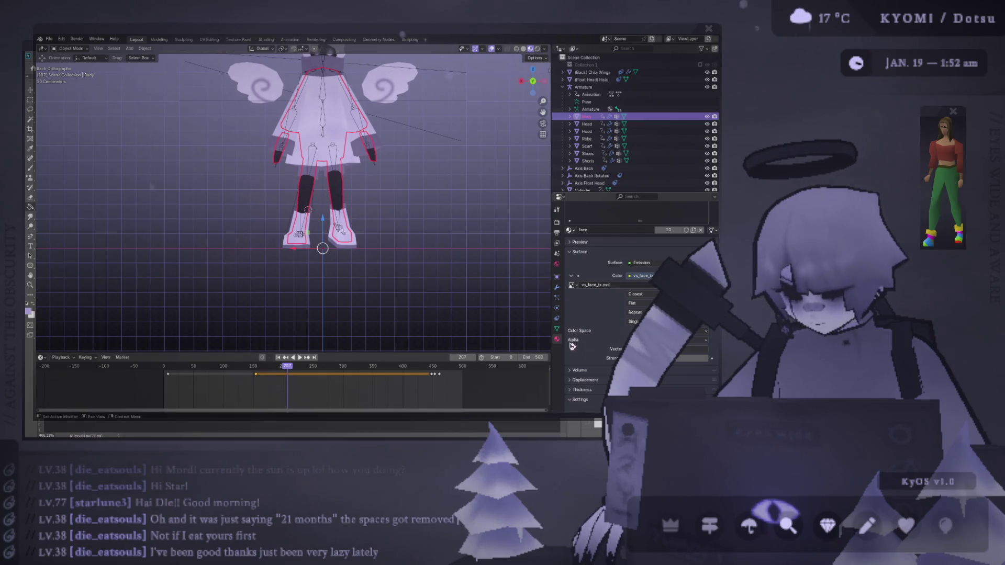
pyautogui.hotkey('alt', 'a')
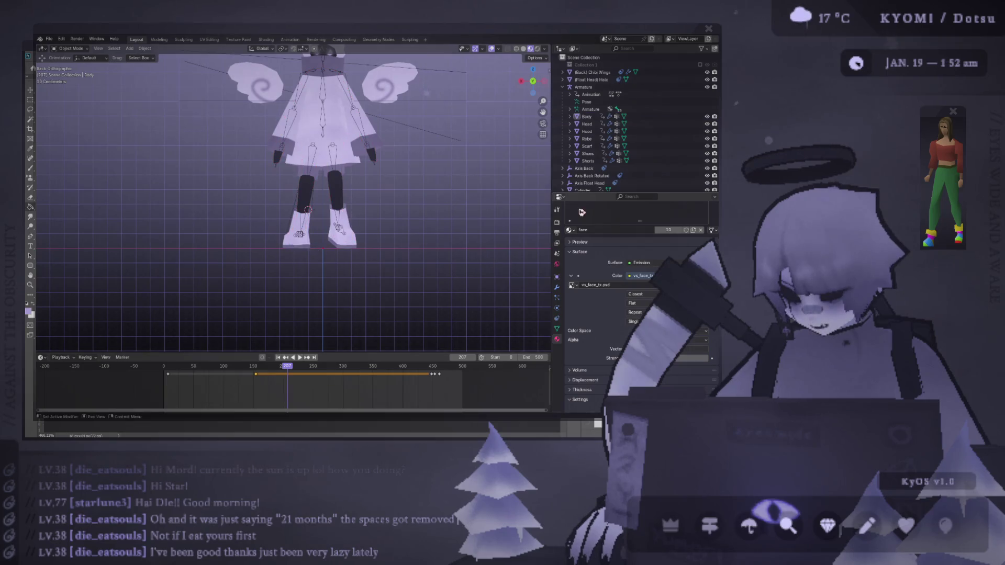
pyautogui.scroll(3, 576, 235)
pyautogui.click(571, 344)
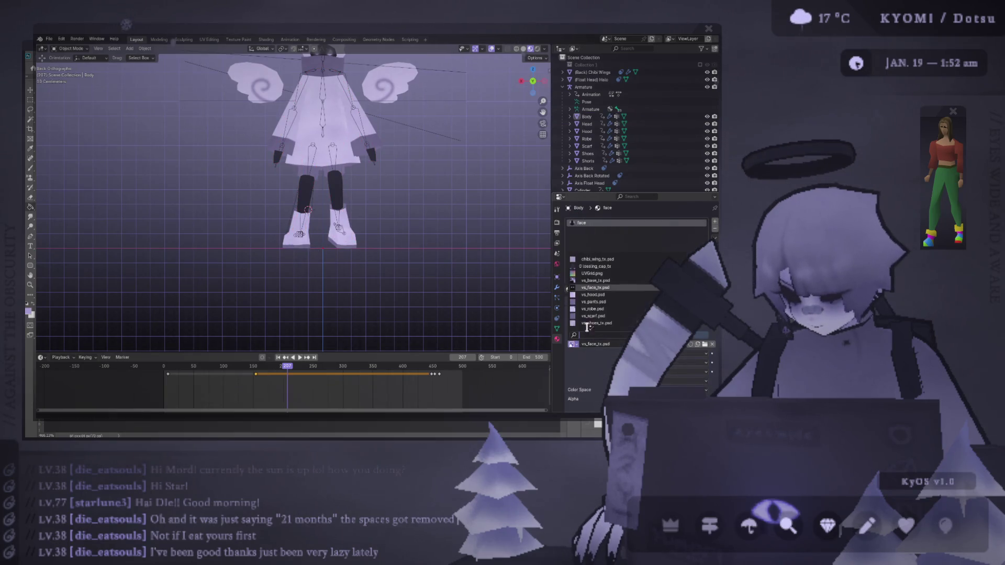
# Apply vs_hood.psd to the face material and inspect it from several angles with overlays off
pyautogui.click(602, 293)
pyautogui.moveTo(366, 220); pyautogui.dragTo(480, 62, button='middle')
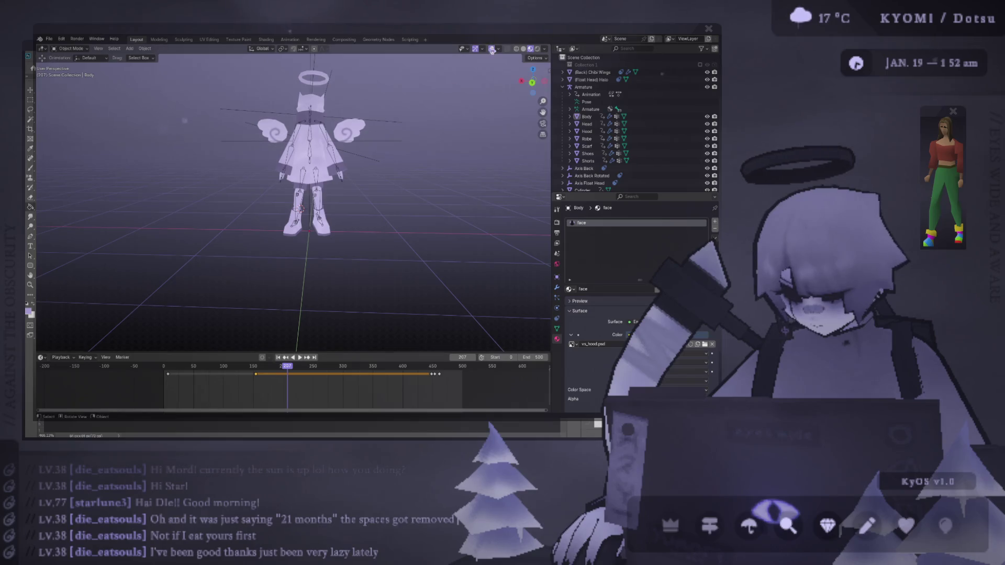
pyautogui.click(492, 48)
pyautogui.moveTo(471, 120)
pyautogui.mouseDown(button='middle')
pyautogui.moveTo(433, 180)
pyautogui.moveTo(354, 234)
pyautogui.moveTo(350, 254)
pyautogui.moveTo(150, 236)
pyautogui.moveTo(265, 171)
pyautogui.moveTo(520, 247)
pyautogui.moveTo(432, 220)
pyautogui.moveTo(372, 215)
pyautogui.moveTo(377, 184)
pyautogui.mouseUp(button='middle')
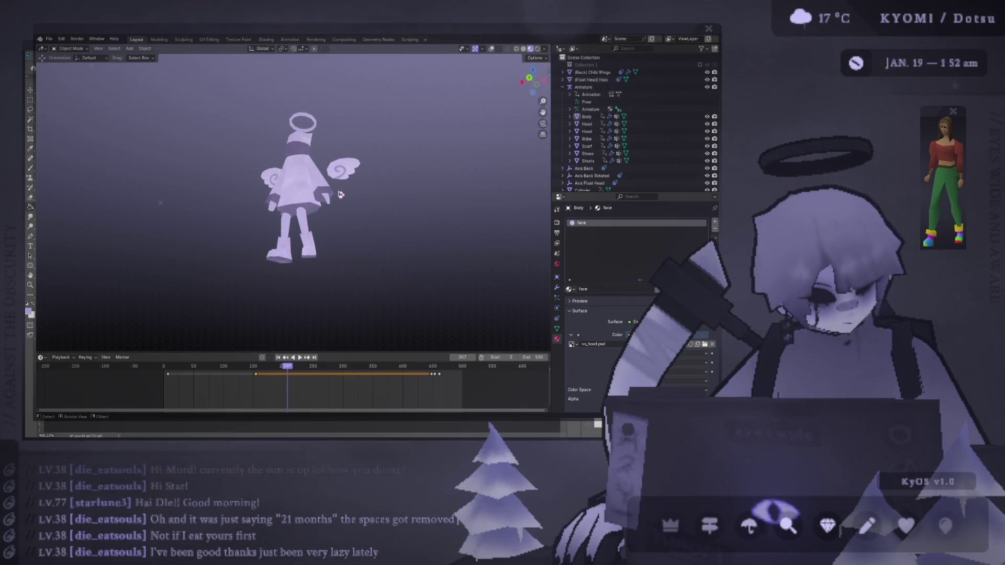
pyautogui.moveTo(287, 211)
pyautogui.mouseDown(button='middle')
pyautogui.moveTo(353, 305)
pyautogui.moveTo(513, 247)
pyautogui.moveTo(179, 208)
pyautogui.moveTo(306, 236)
pyautogui.moveTo(335, 225)
pyautogui.moveTo(314, 257)
pyautogui.mouseUp(button='middle')
pyautogui.scroll(4, 306, 237)
pyautogui.scroll(-6, 303, 256)
pyautogui.scroll(2, 279, 263)
pyautogui.scroll(5, 290, 263)
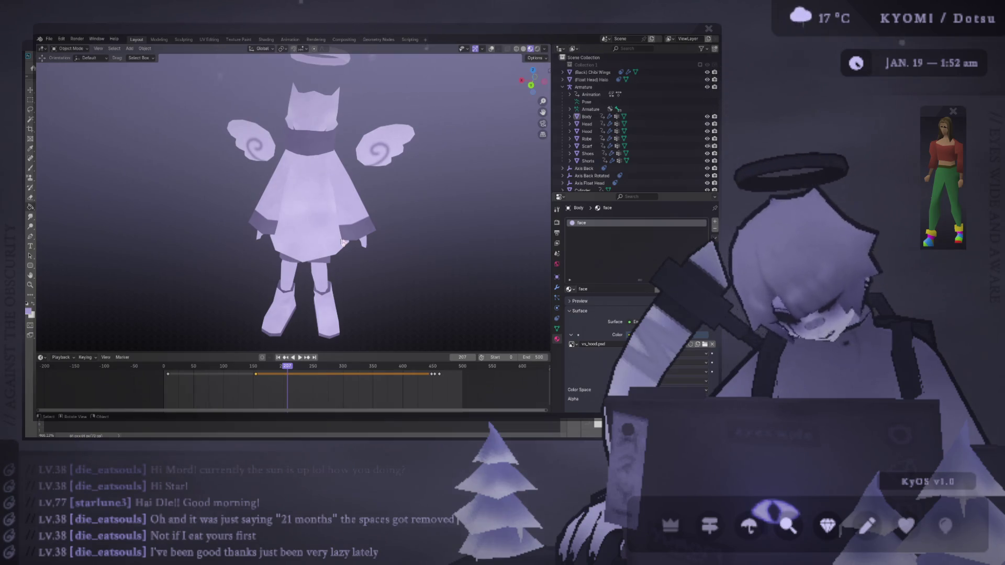
pyautogui.moveTo(142, 256); pyautogui.dragTo(329, 233, button='middle')
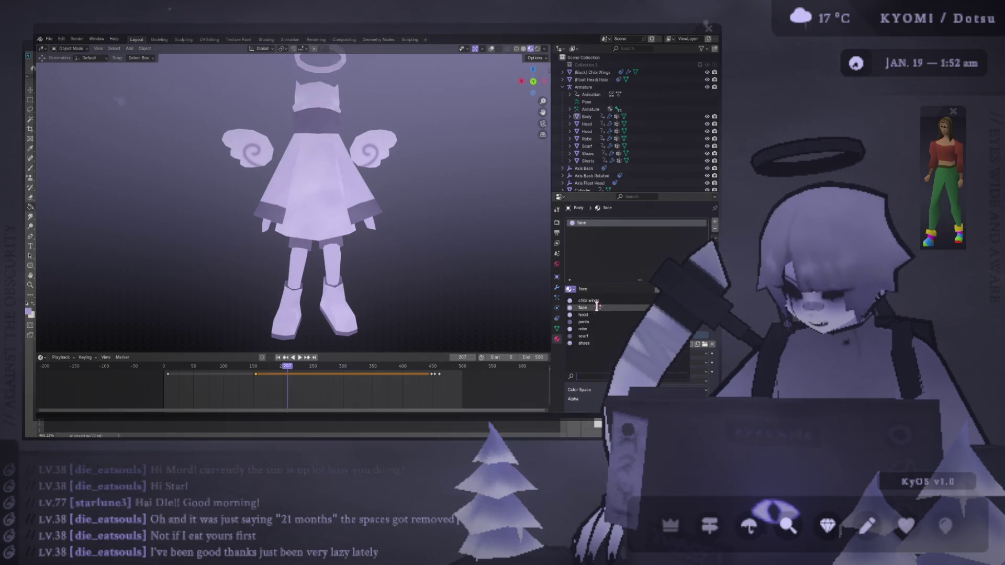
# Undo an accidental switch to the pants slot, then preview vs_pants.psd on the model
pyautogui.click(589, 322)
pyautogui.moveTo(390, 209); pyautogui.dragTo(389, 224, button='middle')
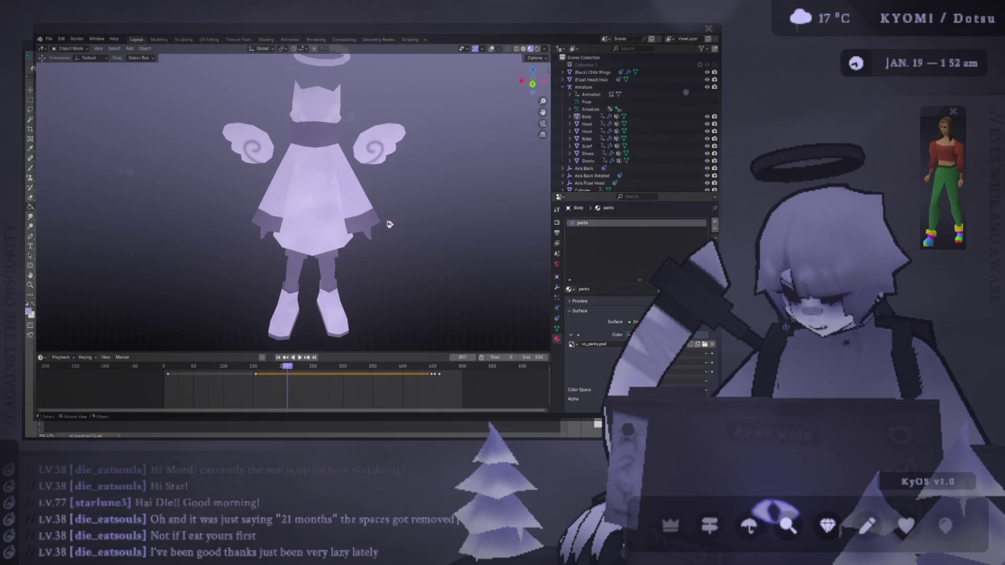
pyautogui.hotkey('ctrl', 'z')
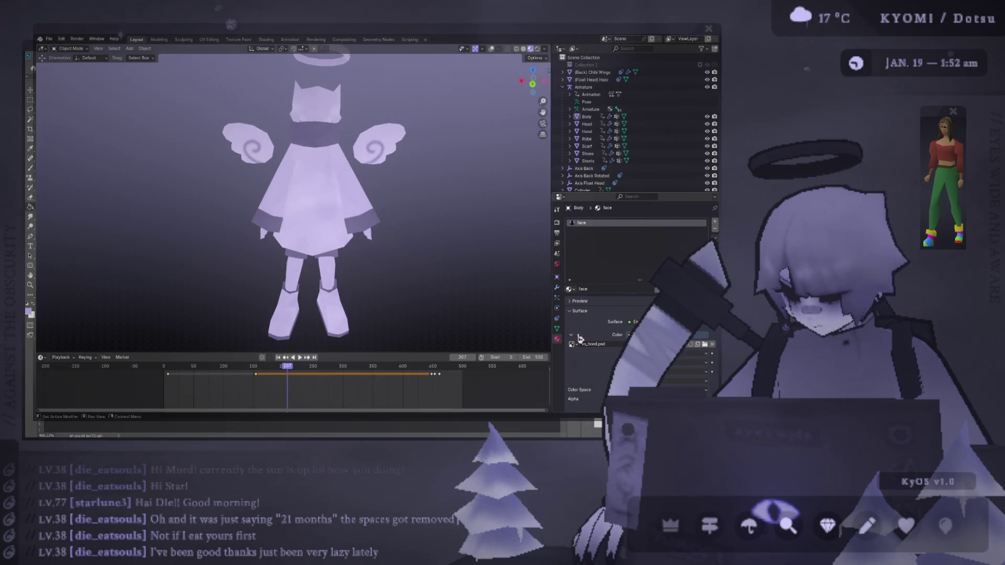
pyautogui.click(573, 344)
pyautogui.click(592, 301)
pyautogui.scroll(-3, 353, 206)
pyautogui.moveTo(350, 209)
pyautogui.mouseDown(button='middle')
pyautogui.moveTo(206, 222)
pyautogui.moveTo(158, 242)
pyautogui.moveTo(272, 180)
pyautogui.mouseUp(button='middle')
# Undo back to vs_face_tx.psd, take a last look around, and return to Photoshop
pyautogui.hotkey('ctrl', 'z')
pyautogui.scroll(-3, 271, 238)
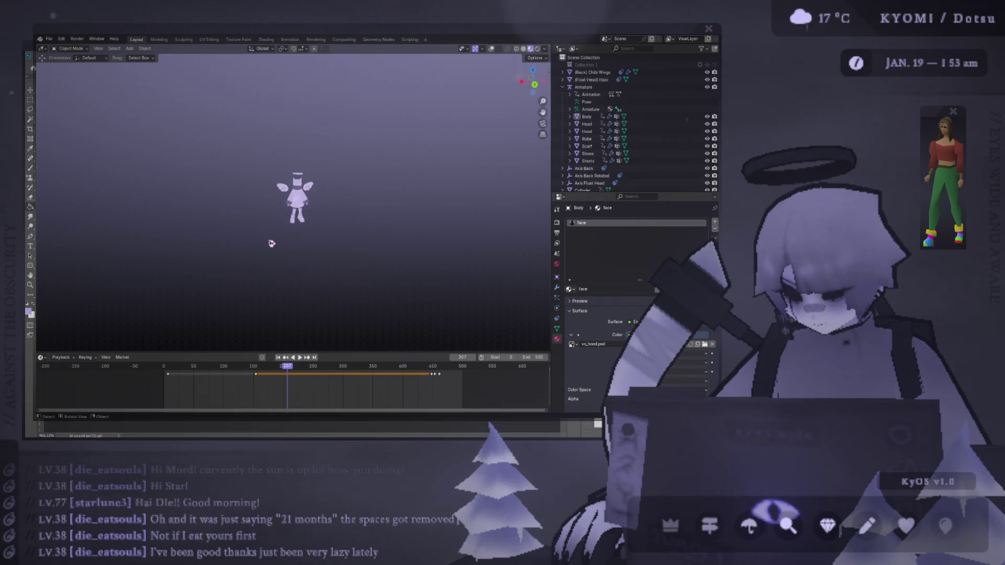
pyautogui.scroll(3, 251, 255)
pyautogui.hotkey('ctrl', 'z')
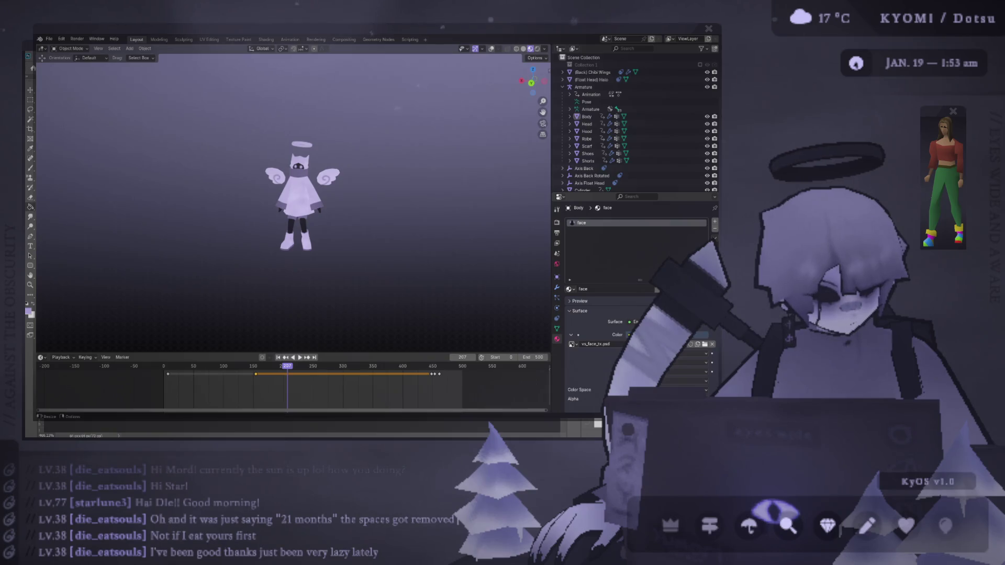
pyautogui.moveTo(160, 192)
pyautogui.mouseDown(button='middle')
pyautogui.moveTo(281, 280)
pyautogui.moveTo(258, 249)
pyautogui.moveTo(334, 280)
pyautogui.moveTo(320, 265)
pyautogui.moveTo(310, 197)
pyautogui.moveTo(316, 280)
pyautogui.moveTo(393, 329)
pyautogui.mouseUp(button='middle')
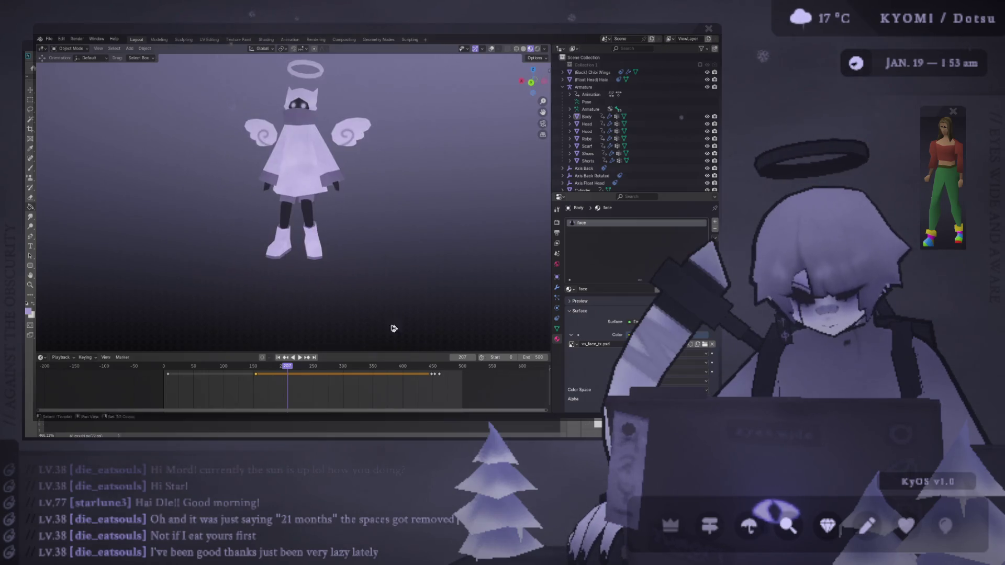
pyautogui.hotkey('alt', 'Tab')
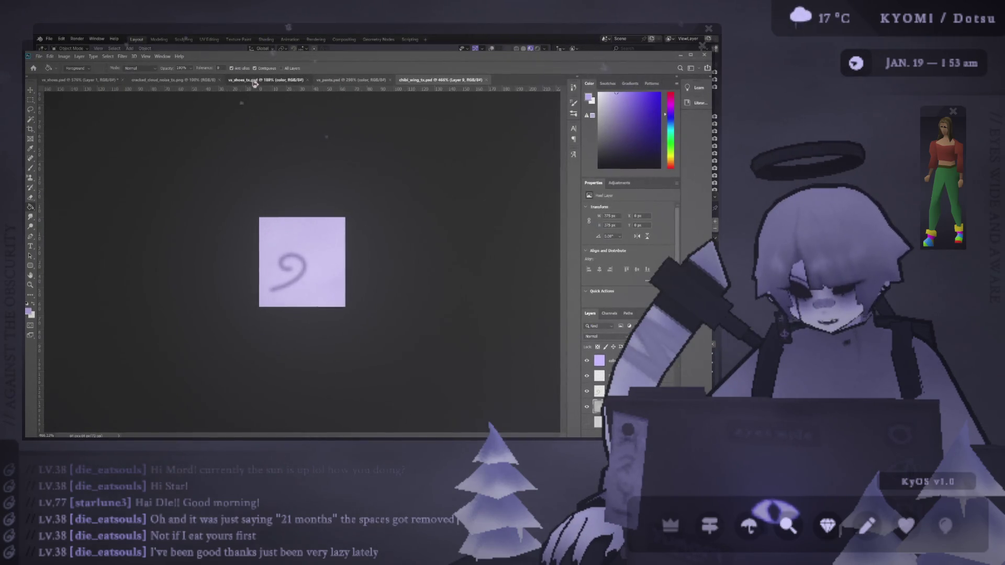
# Open vs_shoes_tx.psd in Photoshop, then show and reload it in Blender's UV Editing workspace
pyautogui.click(265, 80)
pyautogui.hotkey('alt', 'Tab')
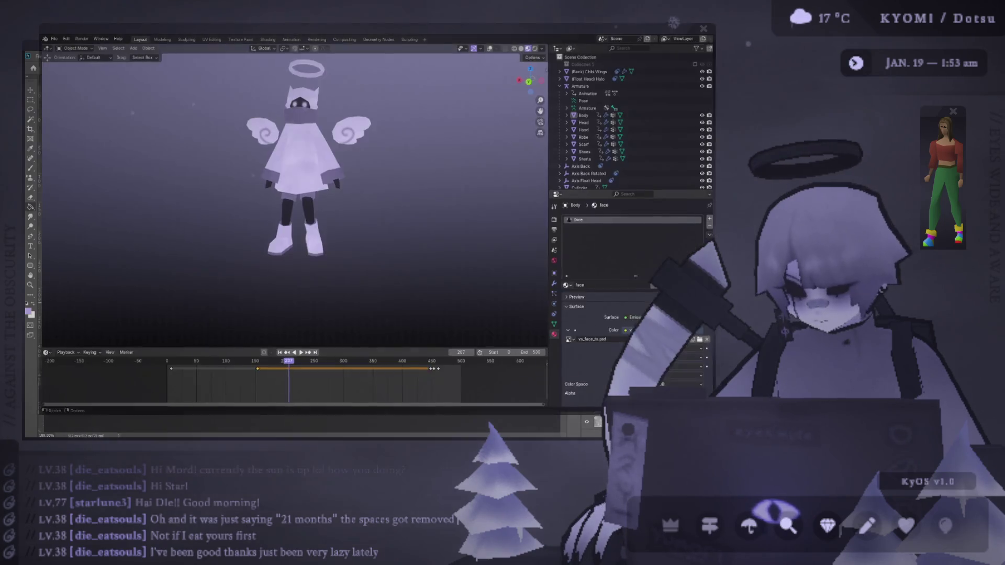
pyautogui.click(208, 40)
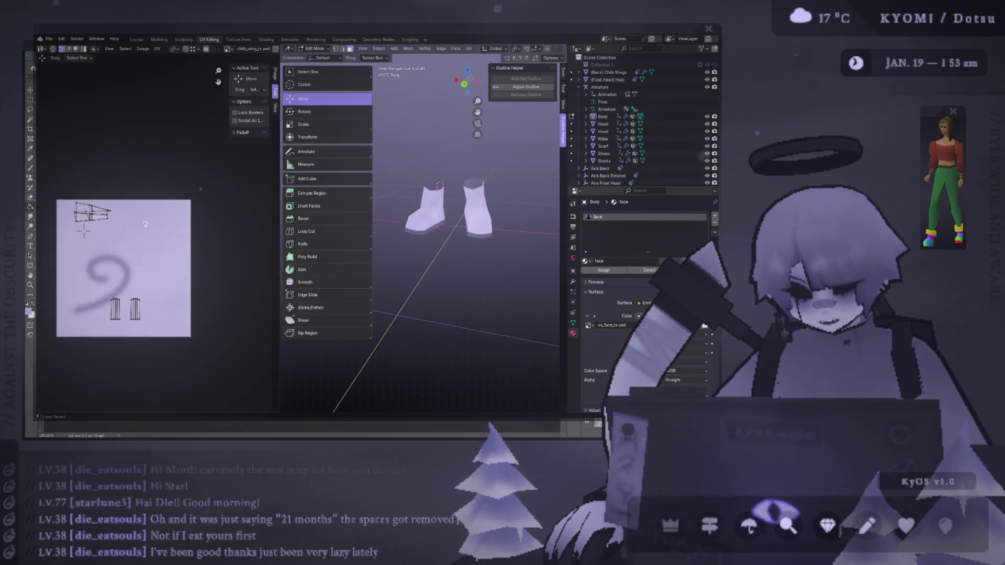
pyautogui.click(222, 50)
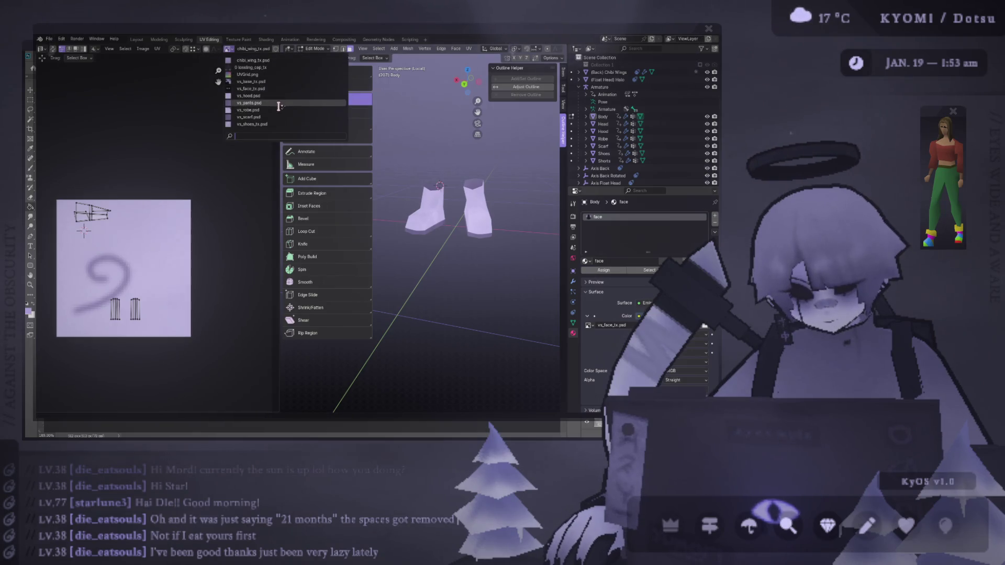
pyautogui.click(252, 127)
pyautogui.hotkey('alt', 'r')
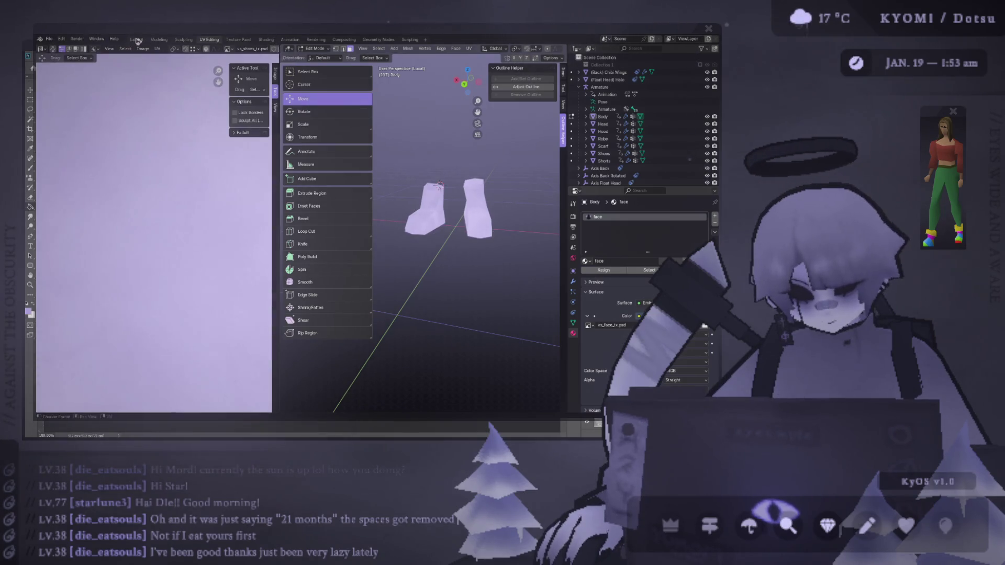
# Return to Layout, view the character from behind, and save void_spirit.blend
pyautogui.click(137, 40)
pyautogui.moveTo(52, 245)
pyautogui.mouseDown(button='middle')
pyautogui.moveTo(432, 221)
pyautogui.moveTo(411, 186)
pyautogui.moveTo(410, 231)
pyautogui.mouseUp(button='middle')
pyautogui.scroll(-5, 410, 231)
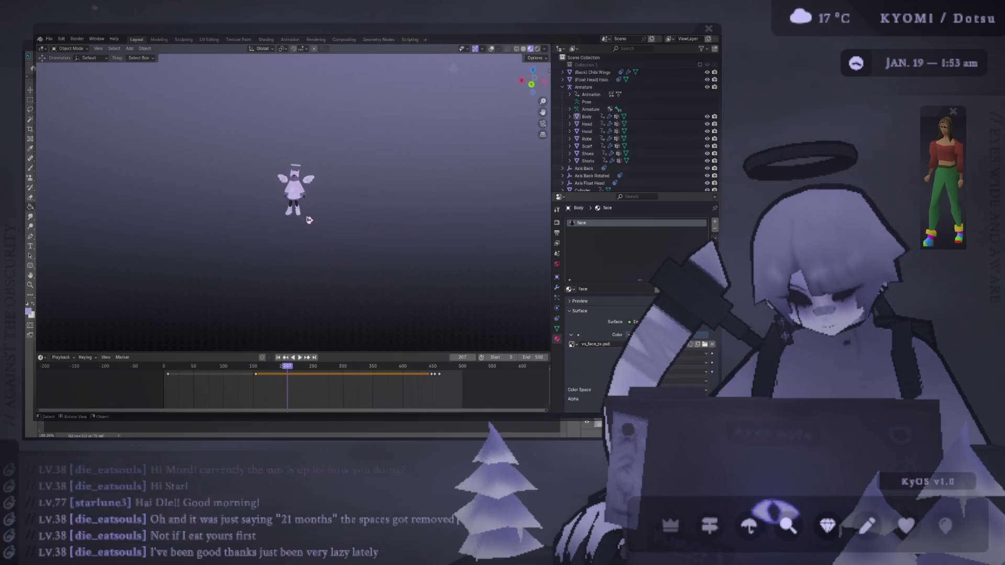
pyautogui.scroll(7, 293, 224)
pyautogui.hotkey('ctrl', 's')
# Orbit to a lower front view of the angel, then end up in Photoshop
pyautogui.moveTo(292, 225)
pyautogui.mouseDown(button='middle')
pyautogui.moveTo(320, 234)
pyautogui.moveTo(350, 218)
pyautogui.moveTo(286, 198)
pyautogui.mouseUp(button='middle')
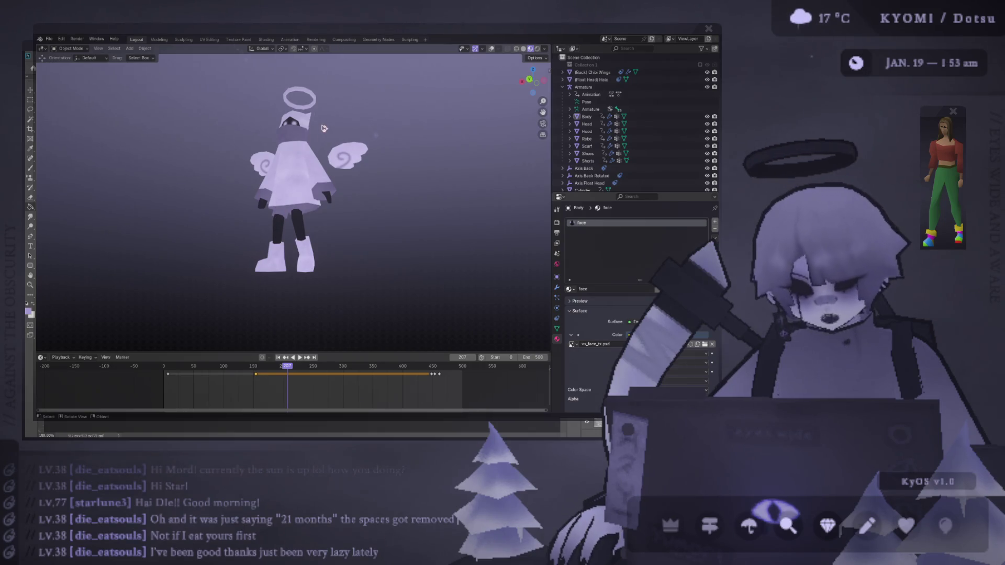
pyautogui.moveTo(316, 129)
pyautogui.mouseDown(button='middle')
pyautogui.moveTo(316, 184)
pyautogui.moveTo(288, 174)
pyautogui.mouseUp(button='middle')
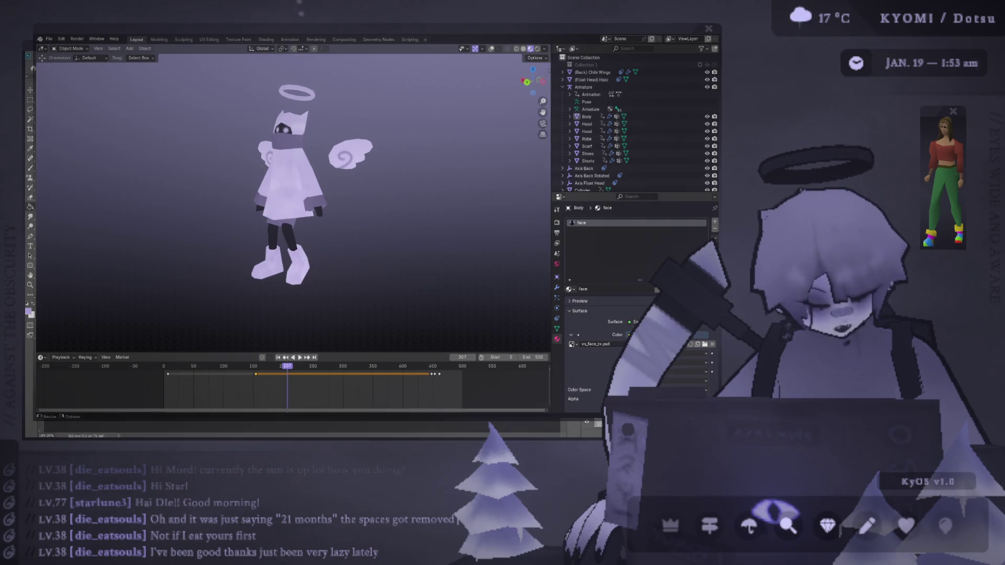
pyautogui.hotkey('alt', 'Tab')
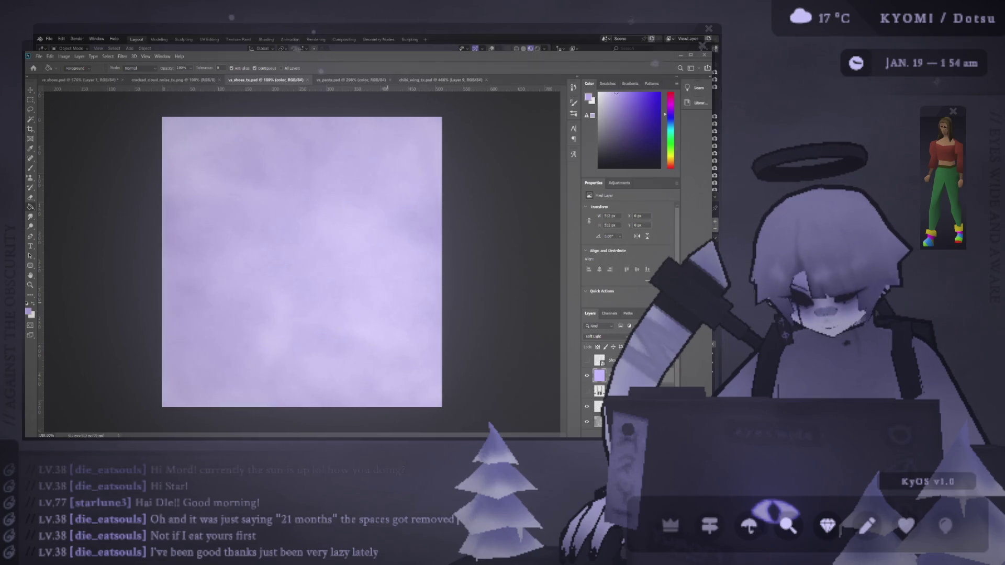
pyautogui.hotkey('alt', 'Tab')
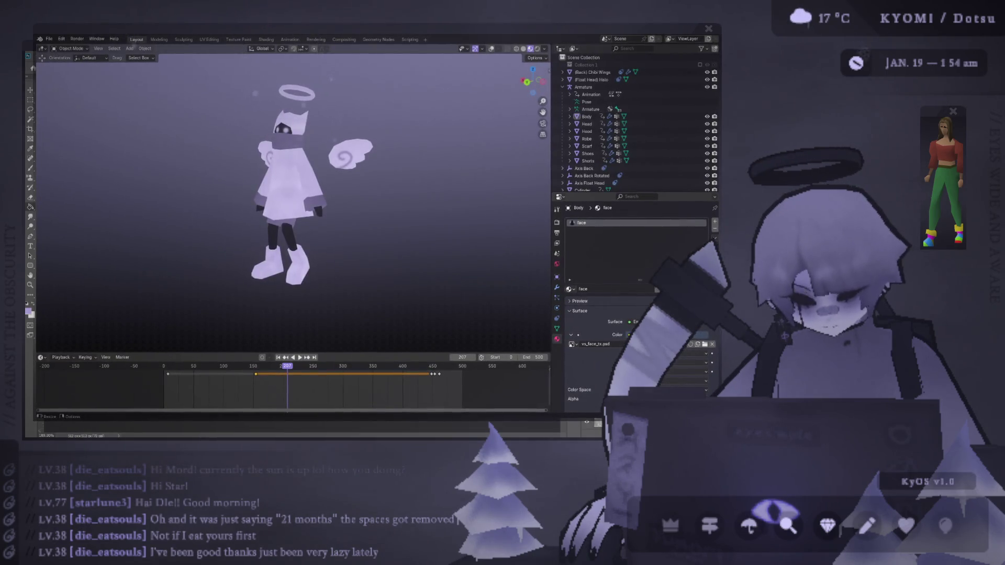
pyautogui.hotkey('alt', 'Tab')
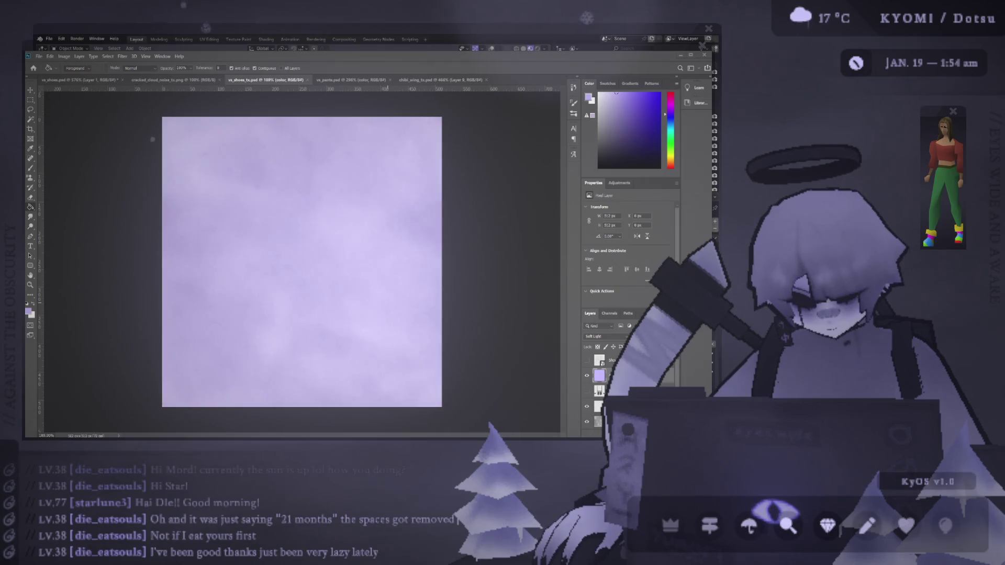
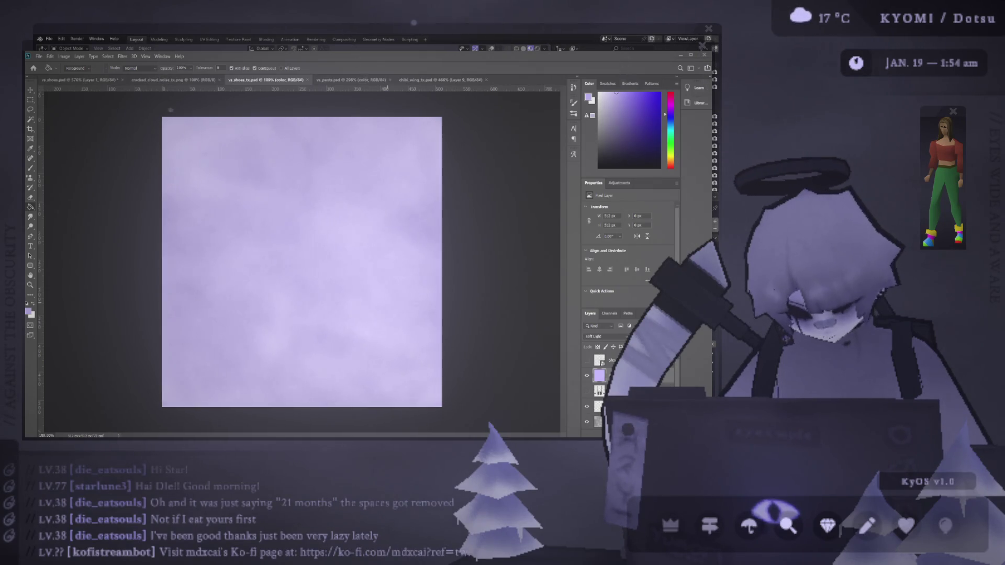
# Look over the lavender cloud texture in Photoshop, then return to the Blender character scene
pyautogui.click(414, 37)
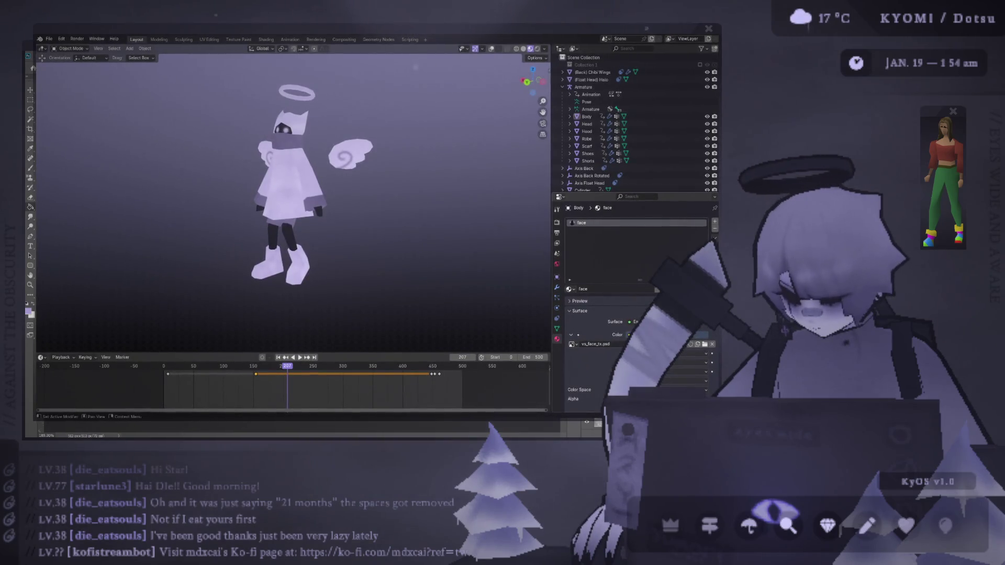
pyautogui.hotkey('alt', 'Tab')
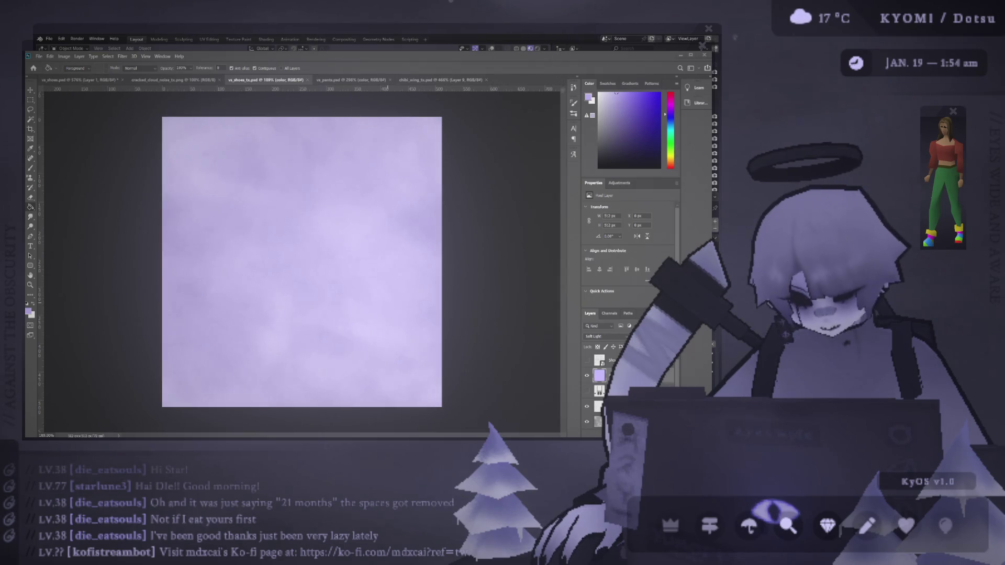
pyautogui.hotkey('alt', 'Tab')
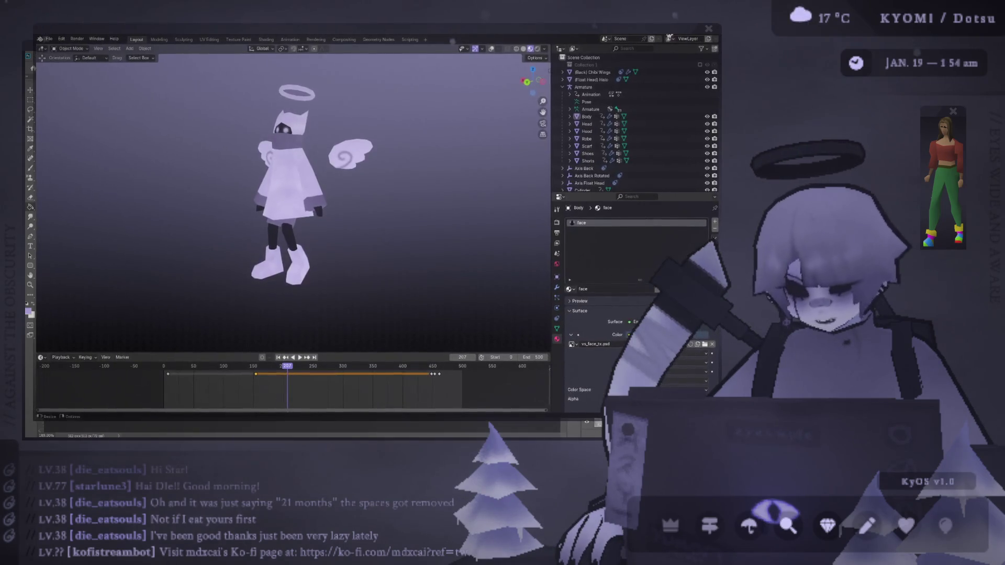
# Save the character file and orbit from above back to a front view
pyautogui.scroll(-4, 324, 156)
pyautogui.hotkey('ctrl', 's')
pyautogui.moveTo(325, 155)
pyautogui.mouseDown(button='middle')
pyautogui.moveTo(321, 208)
pyautogui.moveTo(246, 186)
pyautogui.mouseUp(button='middle')
pyautogui.scroll(8, 244, 183)
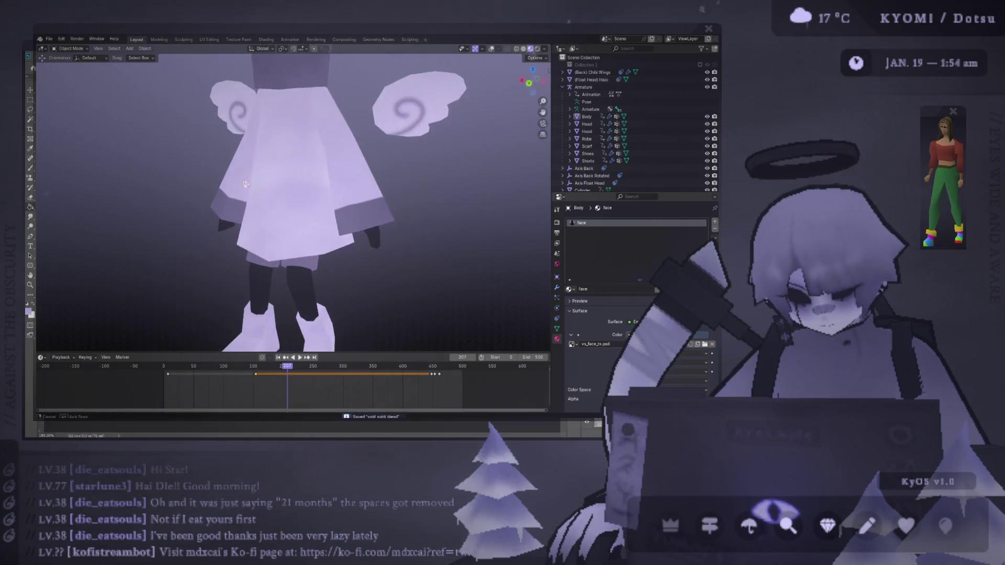
pyautogui.scroll(-3, 245, 184)
pyautogui.moveTo(244, 184)
pyautogui.mouseDown(button='middle')
pyautogui.moveTo(247, 253)
pyautogui.moveTo(270, 246)
pyautogui.moveTo(266, 219)
pyautogui.mouseUp(button='middle')
pyautogui.scroll(-3, 247, 254)
pyautogui.scroll(-3, 264, 199)
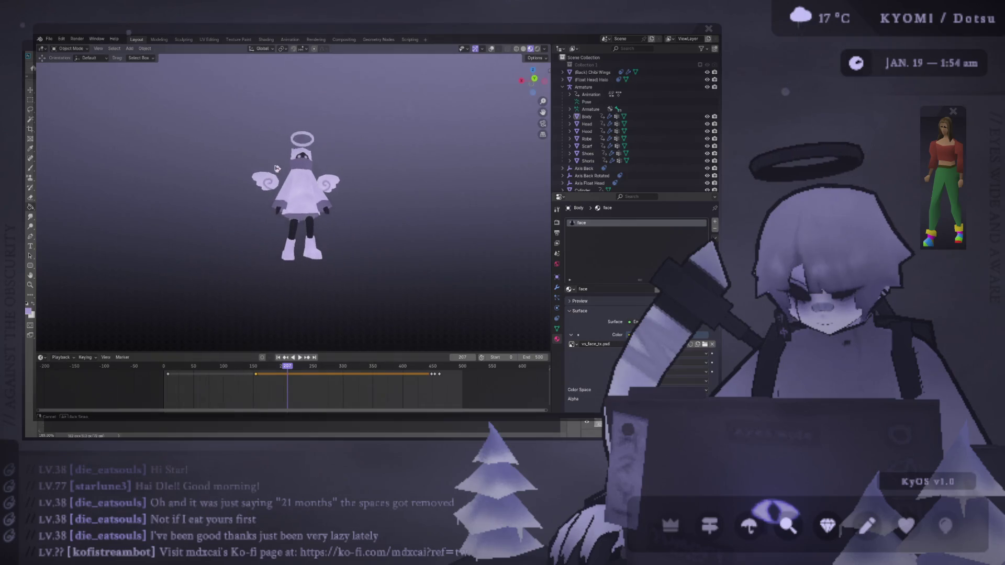
pyautogui.scroll(3, 323, 171)
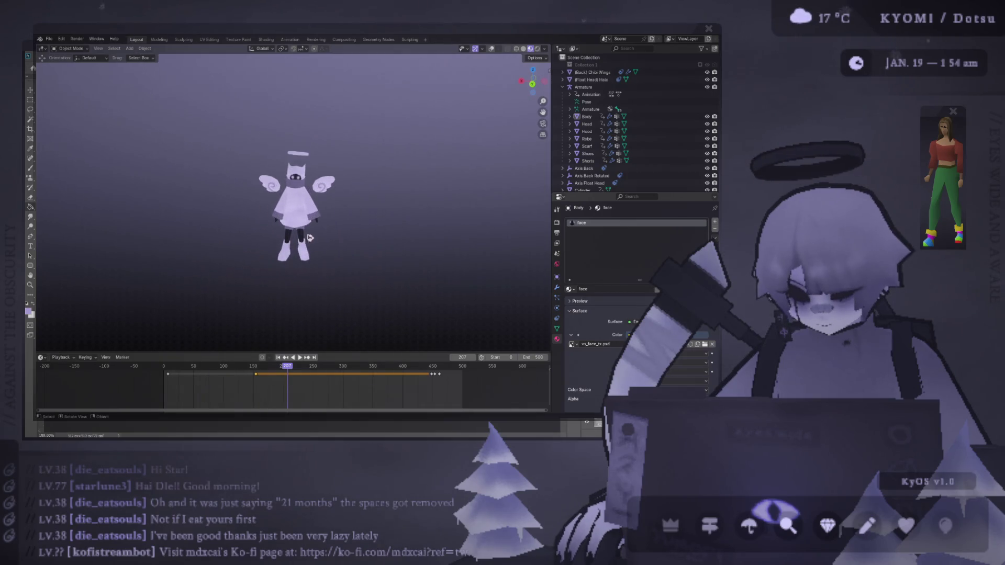
# Select the shorts and switch their pants material image to vs_hood.psd
pyautogui.click(587, 161)
pyautogui.hotkey('shift', 'alt', 'z')
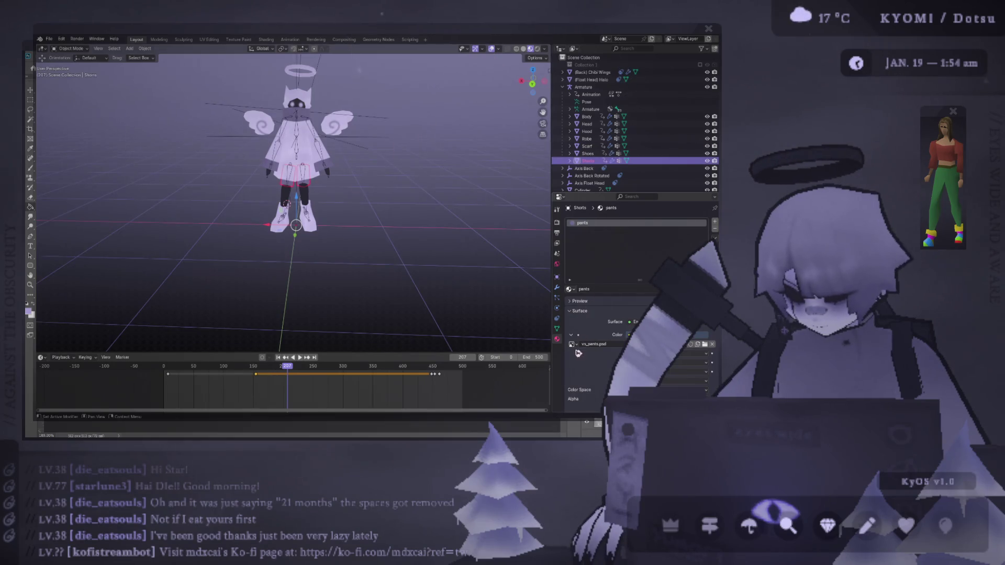
pyautogui.click(571, 344)
pyautogui.click(601, 300)
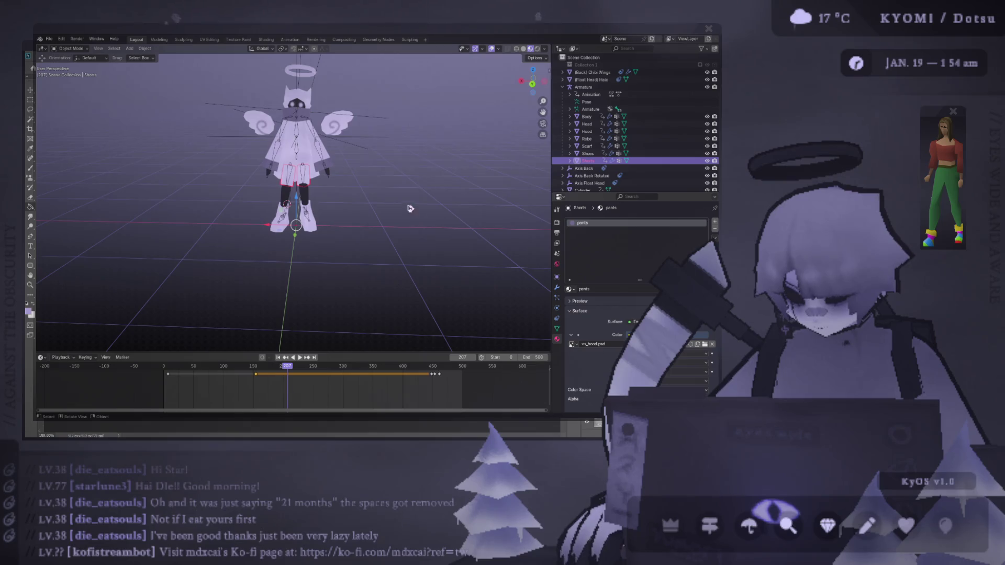
pyautogui.hotkey('shift', 'alt', 'z')
# Orbit to the character's back, select the scarf and show the grid and armature overlays
pyautogui.scroll(-3, 207, 166)
pyautogui.scroll(2, 206, 166)
pyautogui.moveTo(225, 167)
pyautogui.mouseDown(button='middle')
pyautogui.moveTo(207, 166)
pyautogui.moveTo(417, 222)
pyautogui.moveTo(341, 188)
pyautogui.moveTo(347, 137)
pyautogui.mouseUp(button='middle')
pyautogui.scroll(3, 314, 198)
pyautogui.scroll(-3, 398, 215)
pyautogui.scroll(4, 348, 137)
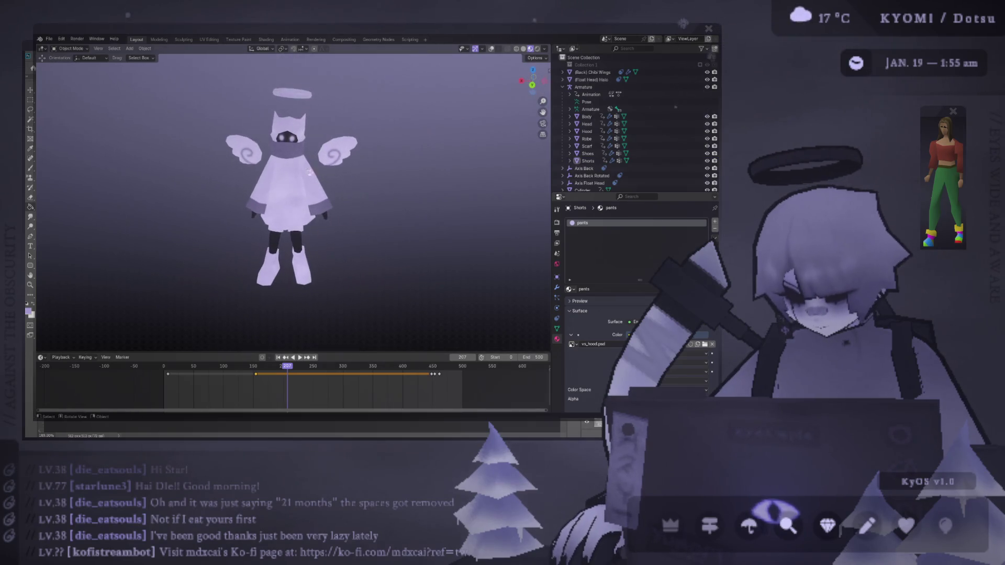
pyautogui.click(293, 150)
pyautogui.click(482, 48)
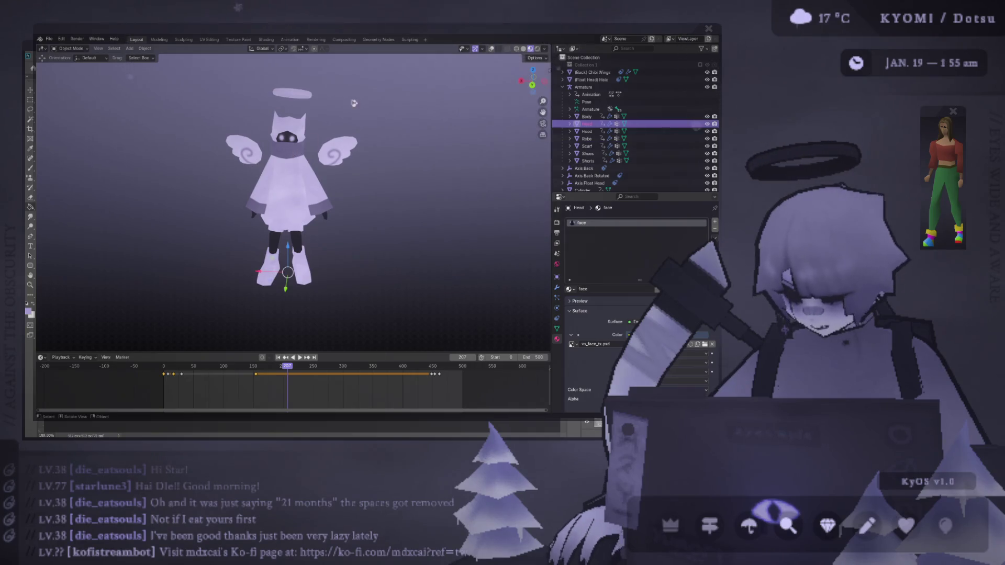
pyautogui.click(491, 49)
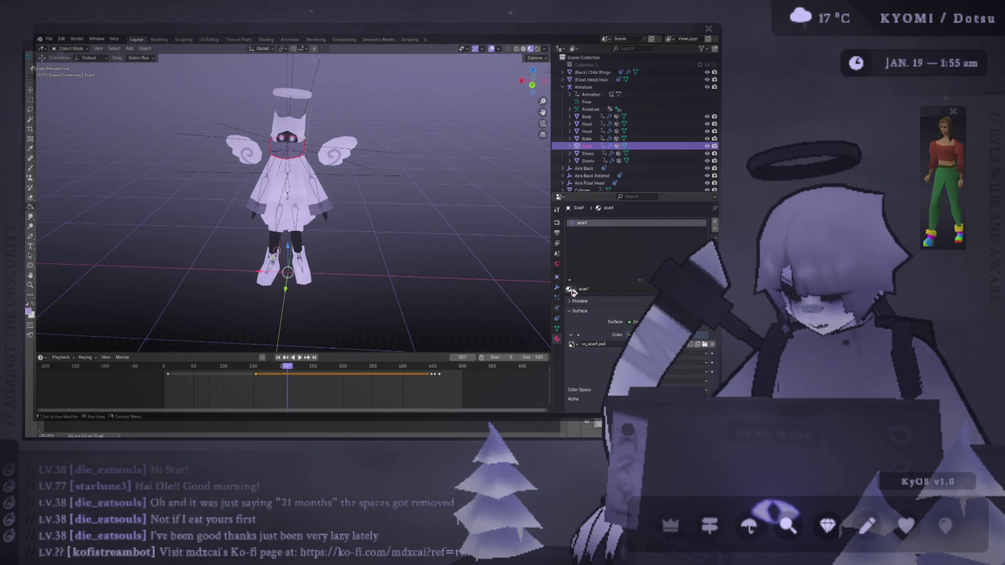
# Assign the robe material to the scarf, then check the hood, halo and wings while orbiting
pyautogui.click(570, 289)
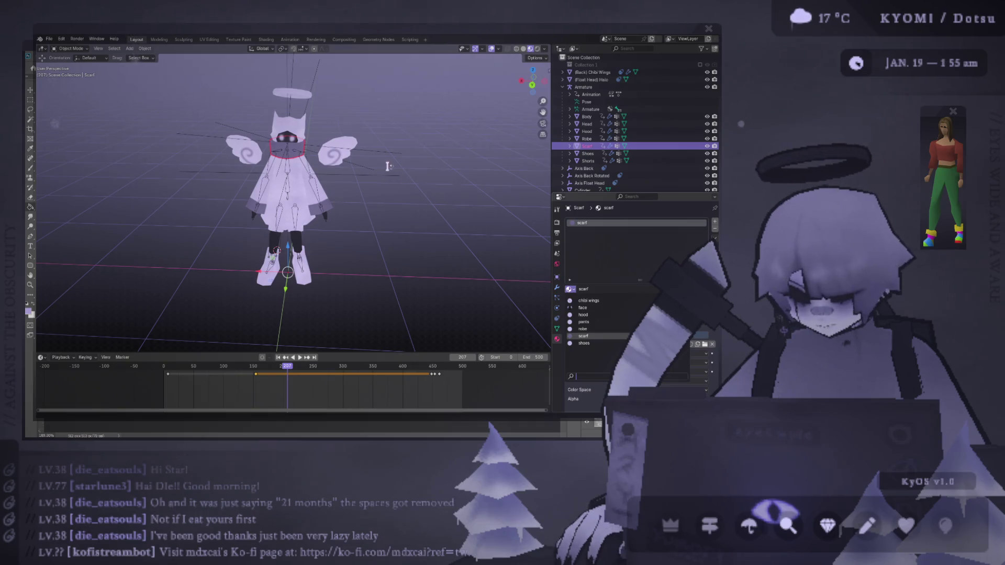
pyautogui.click(595, 328)
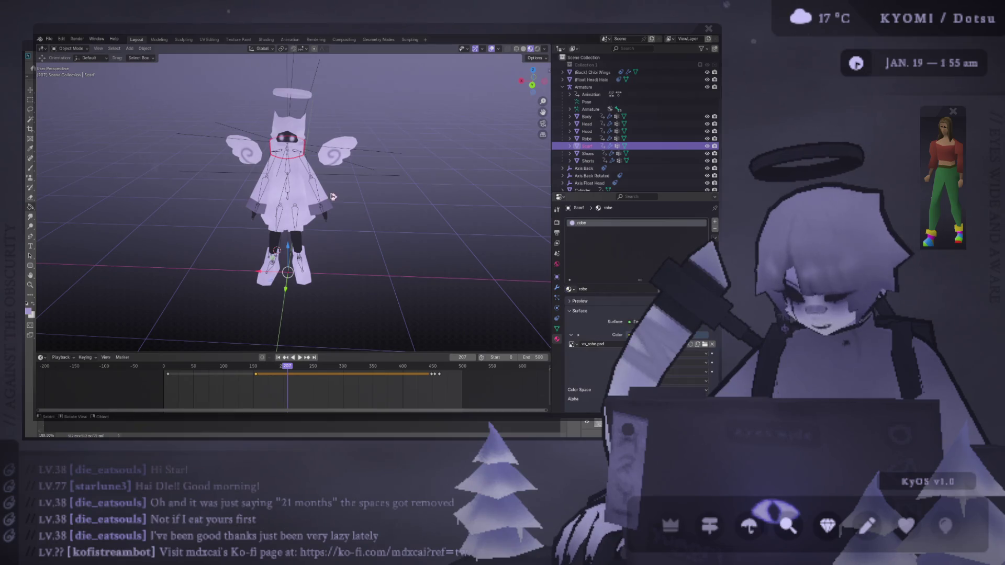
pyautogui.click(304, 129)
pyautogui.scroll(1, 309, 124)
pyautogui.click(302, 77)
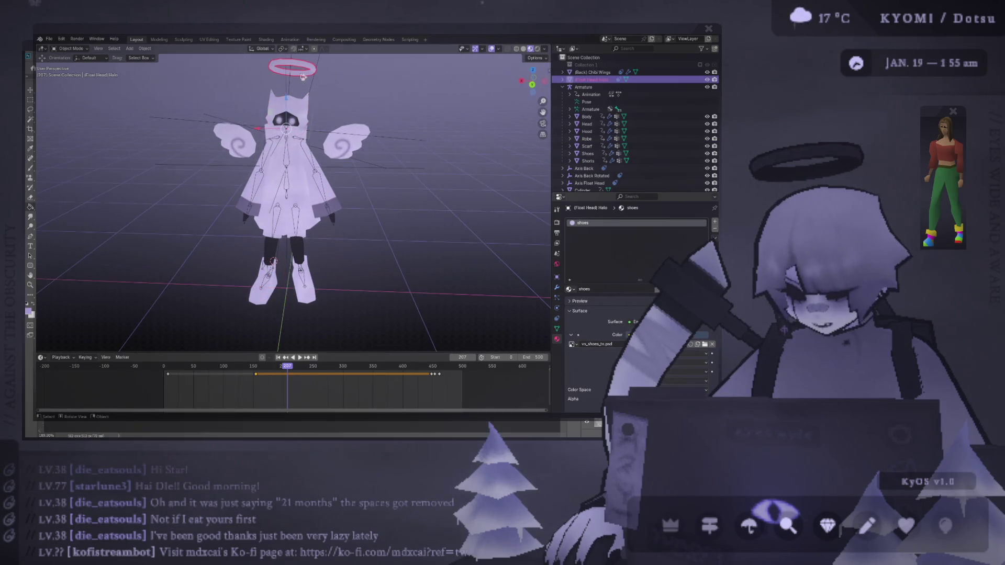
pyautogui.click(341, 148)
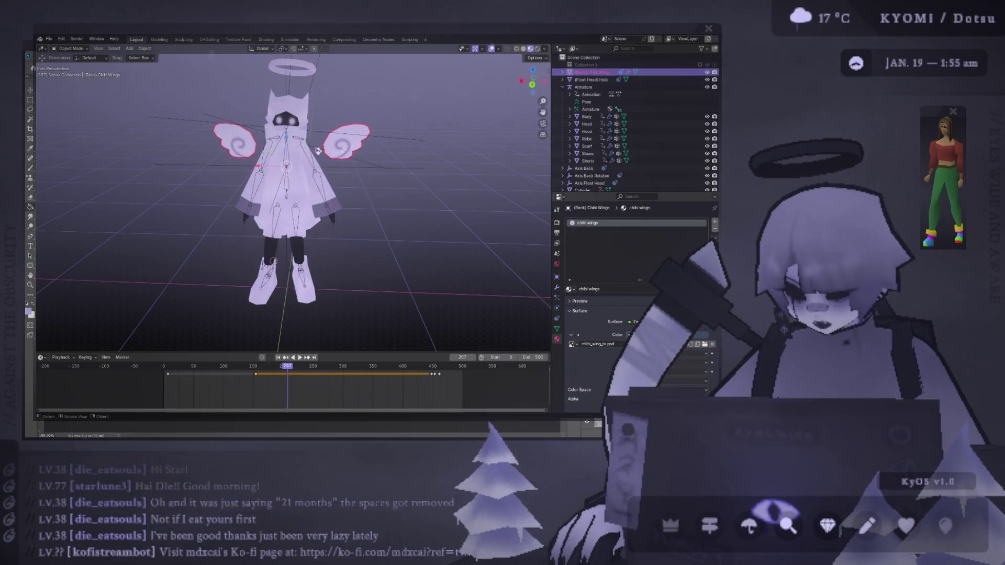
pyautogui.click(441, 174)
pyautogui.moveTo(442, 174); pyautogui.dragTo(377, 177, button='middle')
pyautogui.click(262, 168)
pyautogui.moveTo(262, 167)
pyautogui.mouseDown(button='middle')
pyautogui.moveTo(340, 194)
pyautogui.moveTo(366, 178)
pyautogui.mouseUp(button='middle')
pyautogui.scroll(-3, 317, 204)
# Reselect only the scarf, keep the robe material and set its image texture to vs_hood.psd
pyautogui.click(491, 48)
pyautogui.click(406, 125)
pyautogui.moveTo(406, 125)
pyautogui.mouseDown(button='middle')
pyautogui.moveTo(385, 158)
pyautogui.moveTo(202, 168)
pyautogui.moveTo(208, 185)
pyautogui.moveTo(251, 209)
pyautogui.moveTo(258, 171)
pyautogui.moveTo(303, 132)
pyautogui.mouseUp(button='middle')
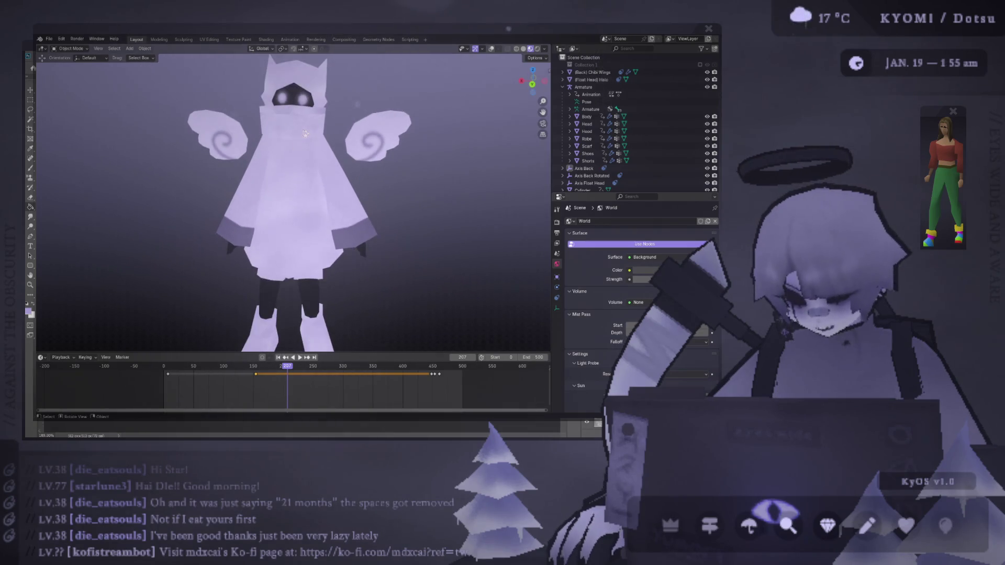
pyautogui.click(305, 129)
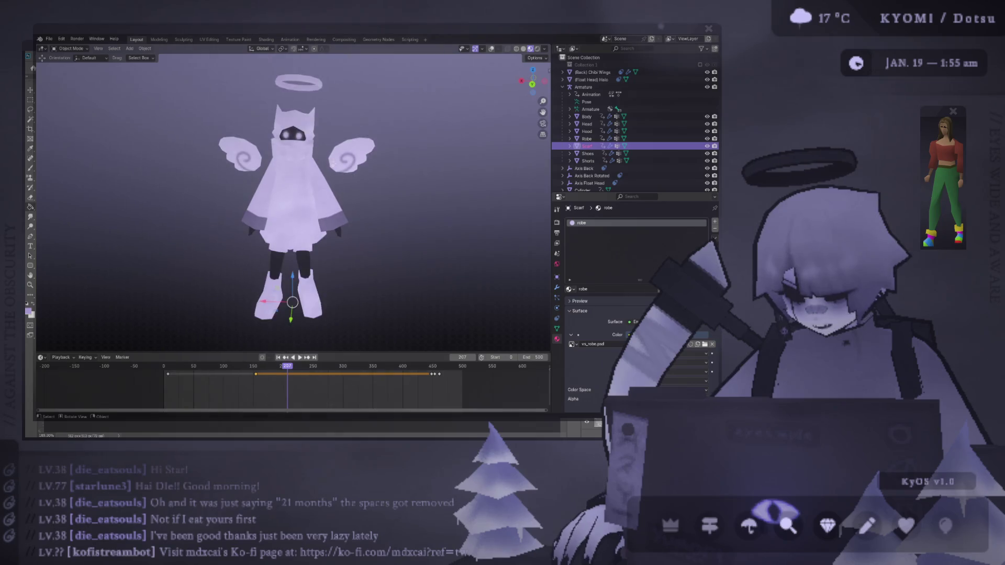
pyautogui.keyDown('shift'); pyautogui.click(309, 123); pyautogui.keyUp('shift')
pyautogui.hotkey('ctrl', 'z')
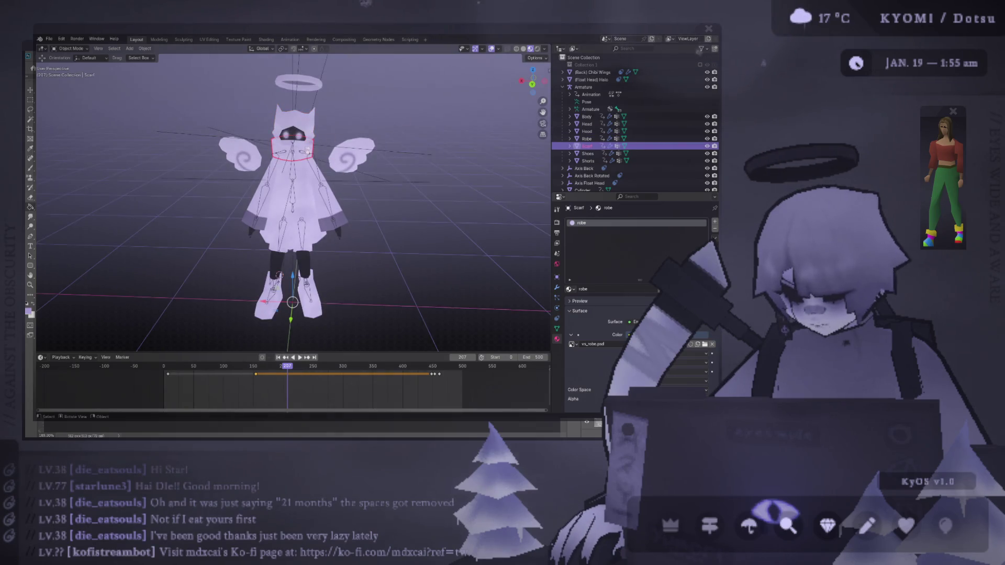
pyautogui.click(570, 289)
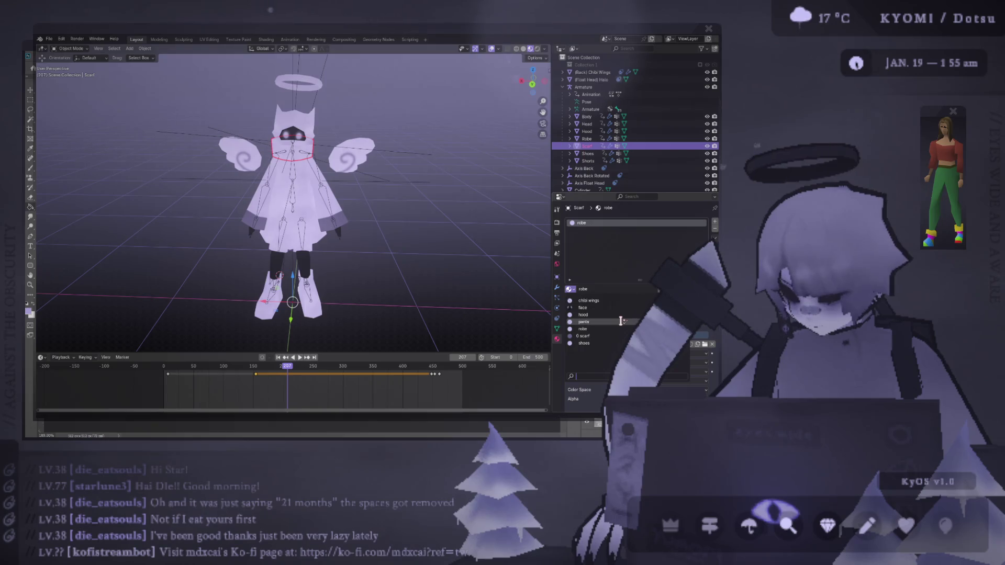
pyautogui.click(582, 328)
pyautogui.click(572, 344)
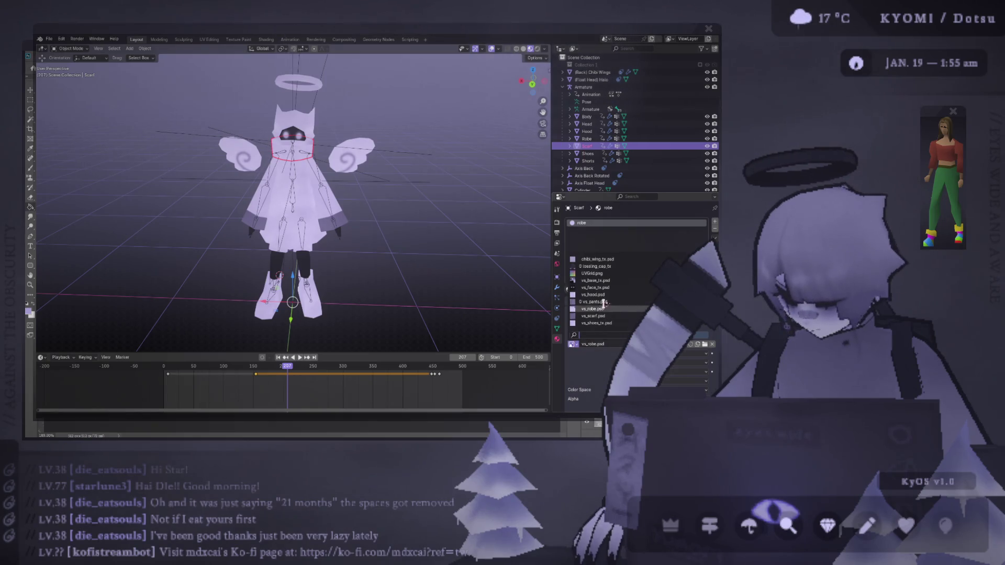
pyautogui.click(593, 294)
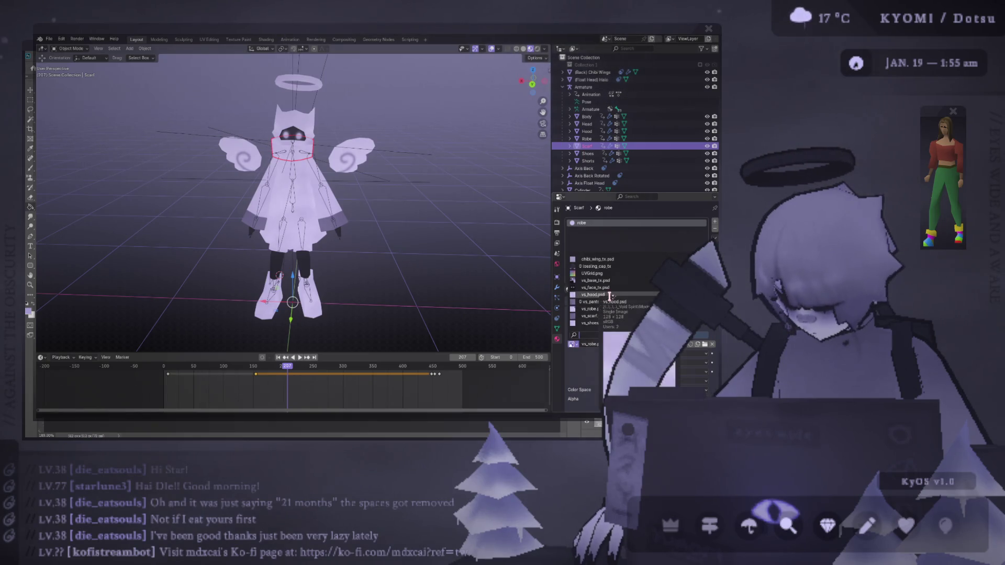
# Deselect the scarf, hide overlays and orbit around the retextured character
pyautogui.click(488, 237)
pyautogui.hotkey('shift', 'alt', 'z')
pyautogui.scroll(-5, 471, 157)
pyautogui.moveTo(463, 136)
pyautogui.mouseDown(button='middle')
pyautogui.moveTo(366, 157)
pyautogui.moveTo(225, 161)
pyautogui.mouseUp(button='middle')
pyautogui.scroll(-4, 437, 145)
pyautogui.scroll(1, 244, 164)
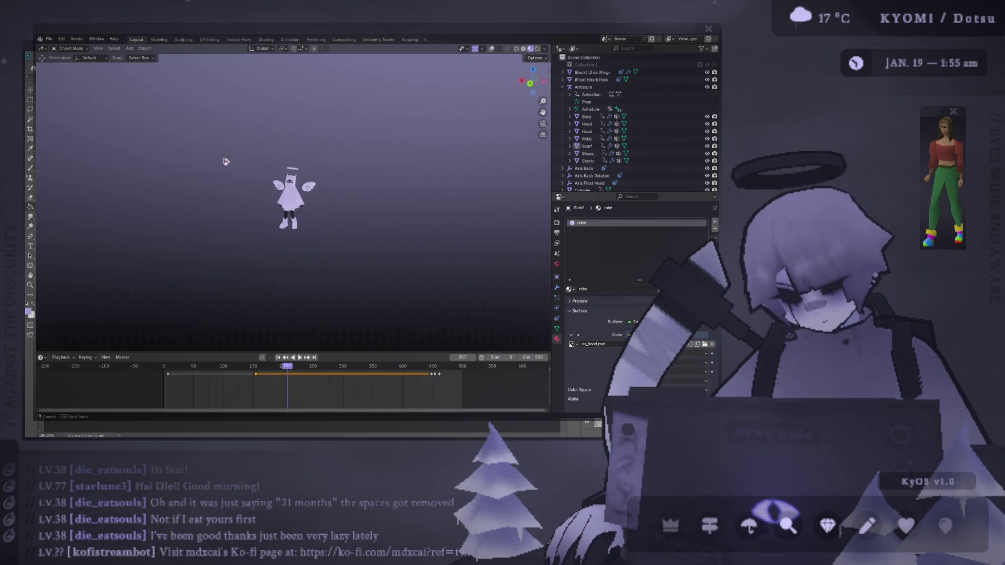
# Cycle the selection through the overlapping meshes from the scarf to the hood
pyautogui.scroll(4, 227, 161)
pyautogui.click(241, 171)
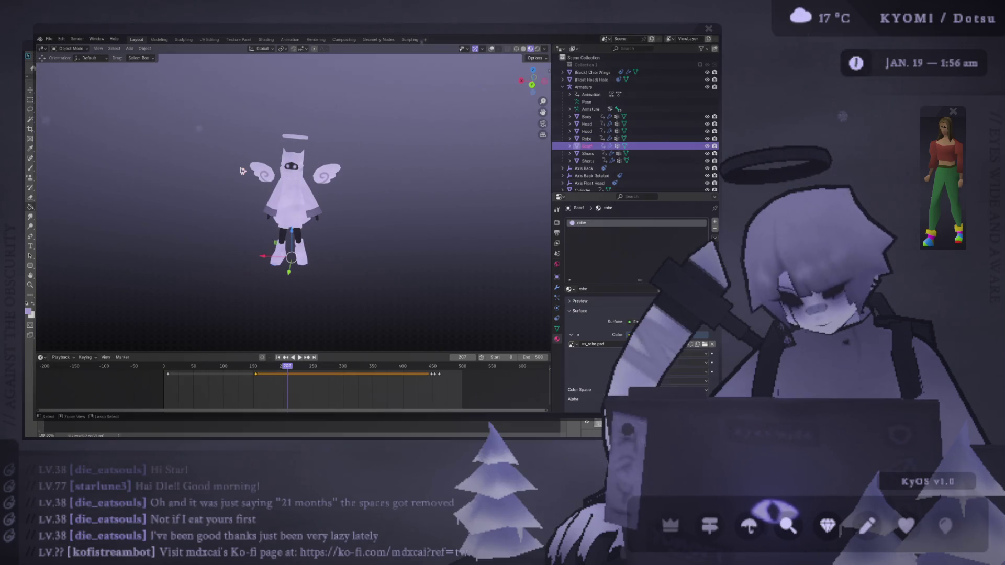
pyautogui.click(241, 170)
pyautogui.click(241, 169)
pyautogui.click(241, 170)
pyautogui.click(240, 169)
pyautogui.click(241, 169)
pyautogui.click(241, 169)
pyautogui.click(241, 170)
# Cycle the selection onto the shorts, deselect them and save the file
pyautogui.scroll(-3, 418, 139)
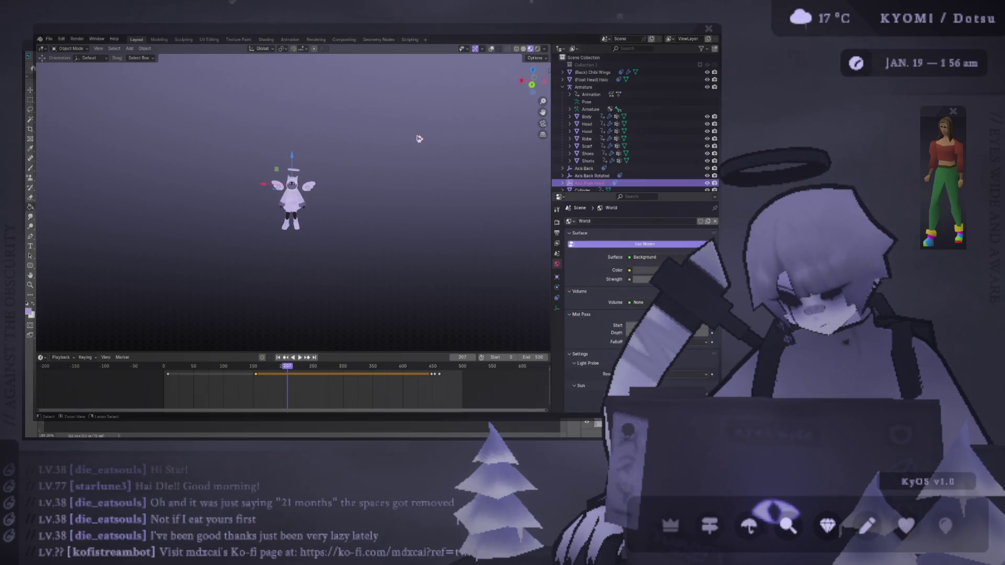
pyautogui.click(418, 139)
pyautogui.click(419, 139)
pyautogui.click(419, 139)
pyautogui.click(418, 139)
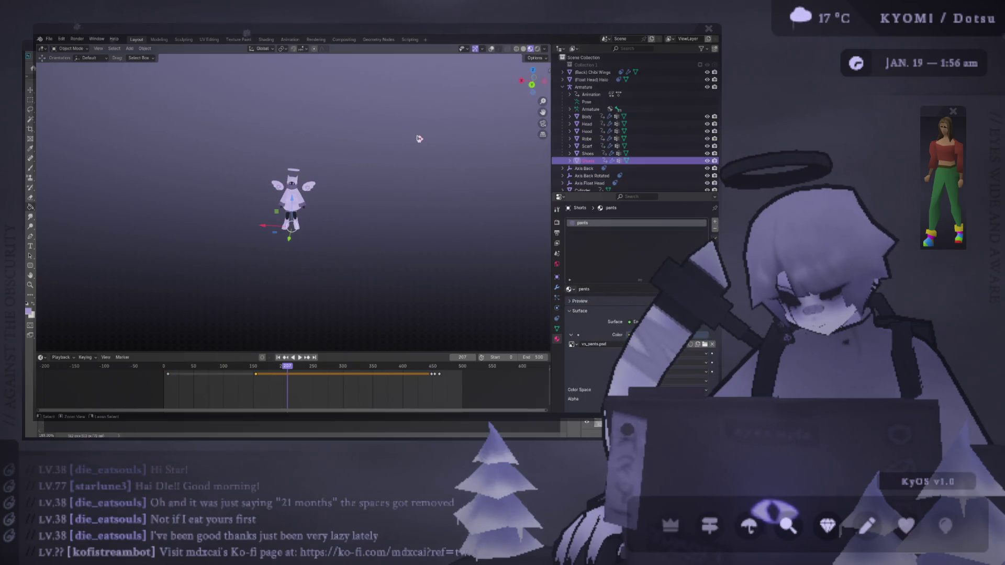
pyautogui.scroll(5, 360, 171)
pyautogui.click(360, 172)
pyautogui.hotkey('ctrl', 's')
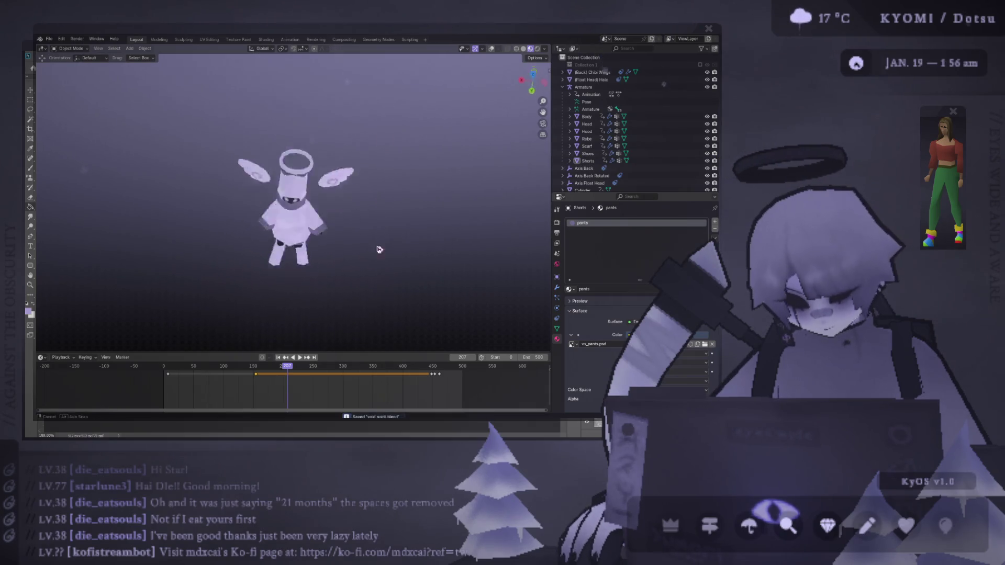
# Orbit the angel from below and back upright, then switch to Photoshop
pyautogui.moveTo(341, 192); pyautogui.dragTo(362, 189, button='middle')
pyautogui.moveTo(220, 191)
pyautogui.mouseDown(button='middle')
pyautogui.moveTo(240, 189)
pyautogui.moveTo(344, 330)
pyautogui.moveTo(435, 57)
pyautogui.moveTo(350, 71)
pyautogui.moveTo(145, 301)
pyautogui.moveTo(475, 327)
pyautogui.moveTo(382, 354)
pyautogui.mouseUp(button='middle')
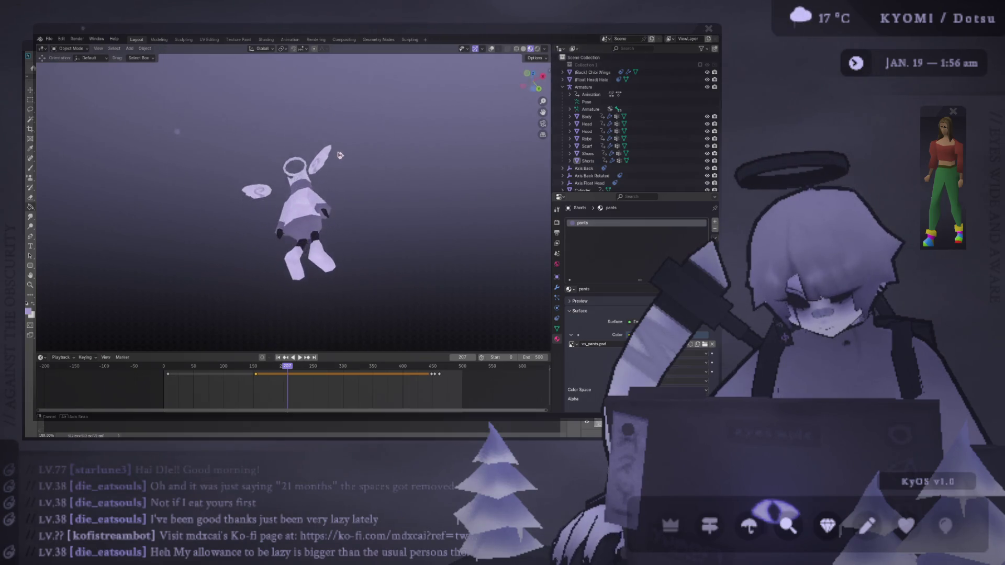
pyautogui.moveTo(325, 257)
pyautogui.mouseDown(button='middle')
pyautogui.moveTo(398, 277)
pyautogui.moveTo(294, 89)
pyautogui.moveTo(85, 330)
pyautogui.moveTo(373, 296)
pyautogui.moveTo(159, 315)
pyautogui.mouseUp(button='middle')
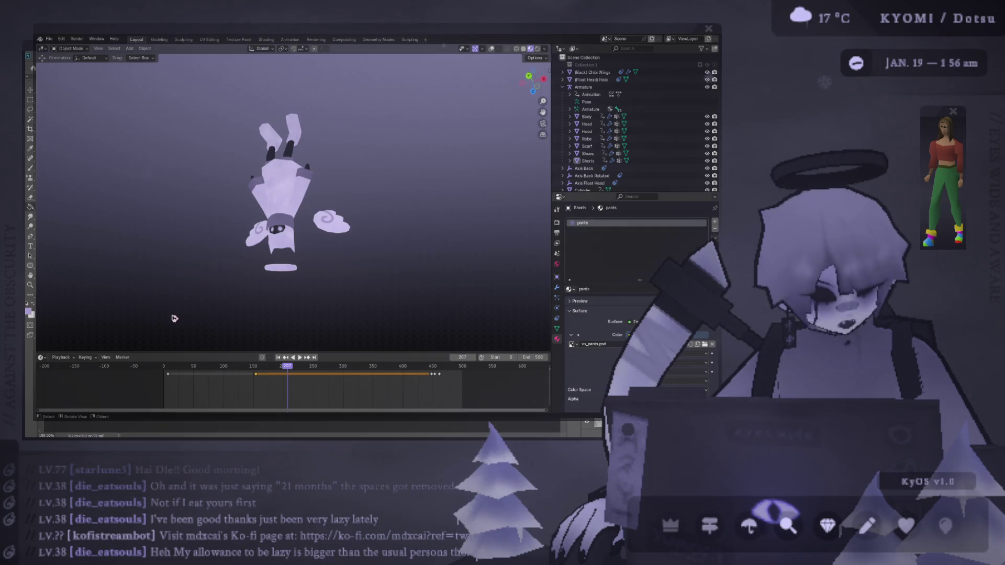
pyautogui.scroll(1, 174, 318)
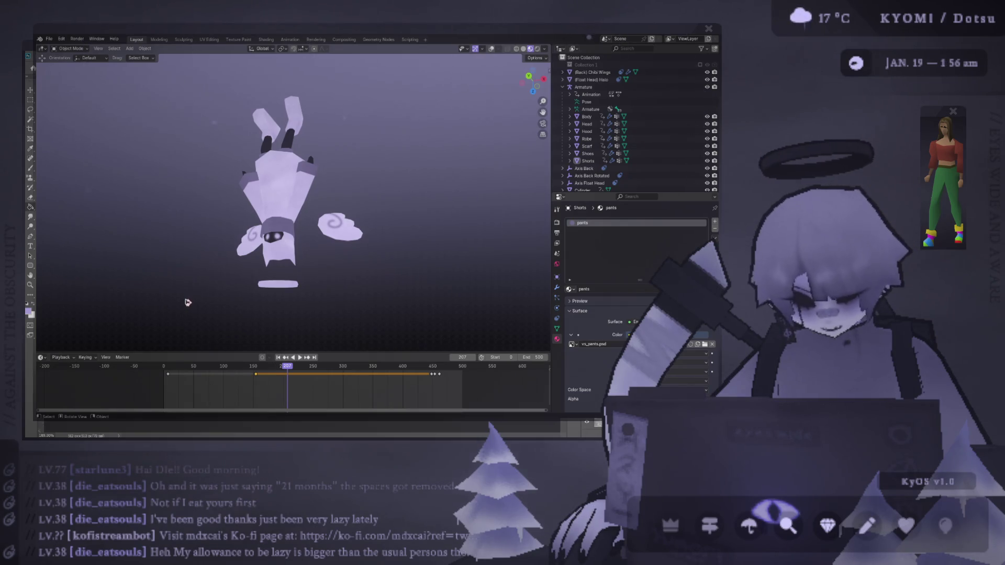
pyautogui.moveTo(187, 307)
pyautogui.mouseDown(button='middle')
pyautogui.moveTo(312, 312)
pyautogui.moveTo(382, 164)
pyautogui.moveTo(109, 161)
pyautogui.moveTo(285, 211)
pyautogui.moveTo(426, 198)
pyautogui.moveTo(440, 186)
pyautogui.mouseUp(button='middle')
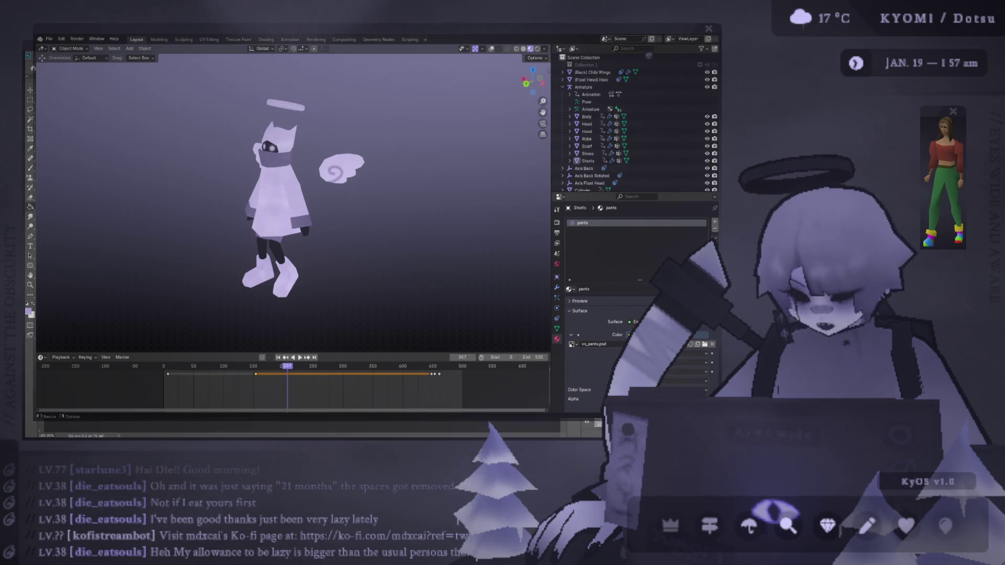
pyautogui.moveTo(164, 215)
pyautogui.mouseDown(button='middle')
pyautogui.moveTo(330, 225)
pyautogui.moveTo(293, 235)
pyautogui.moveTo(286, 223)
pyautogui.moveTo(251, 225)
pyautogui.moveTo(200, 241)
pyautogui.moveTo(460, 235)
pyautogui.moveTo(329, 224)
pyautogui.mouseUp(button='middle')
pyautogui.scroll(5, 329, 225)
pyautogui.hotkey('alt', 'Tab')
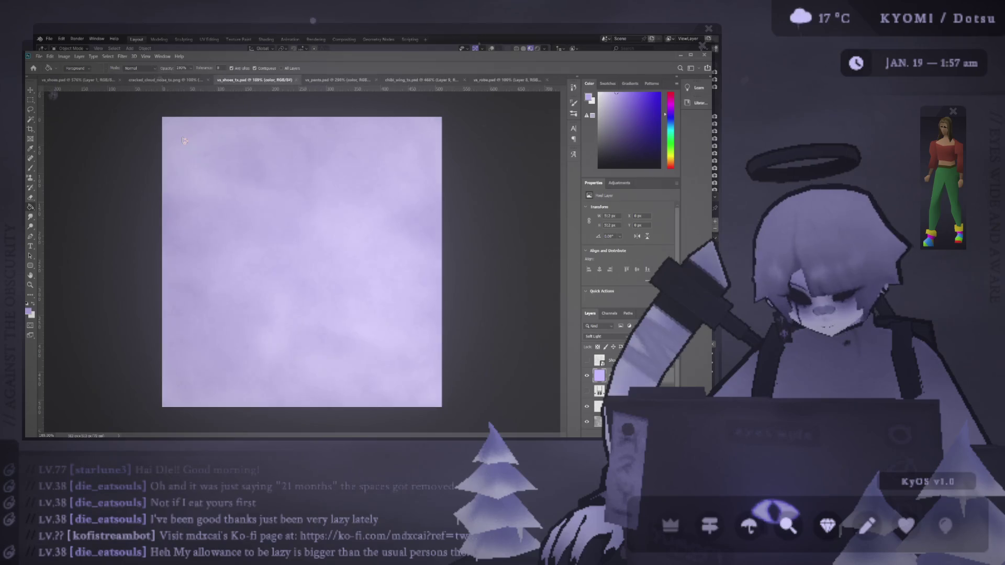
# Show the UV wireframe and brush a first vertical stroke on Layer 10 down the robe centre
pyautogui.click(587, 360)
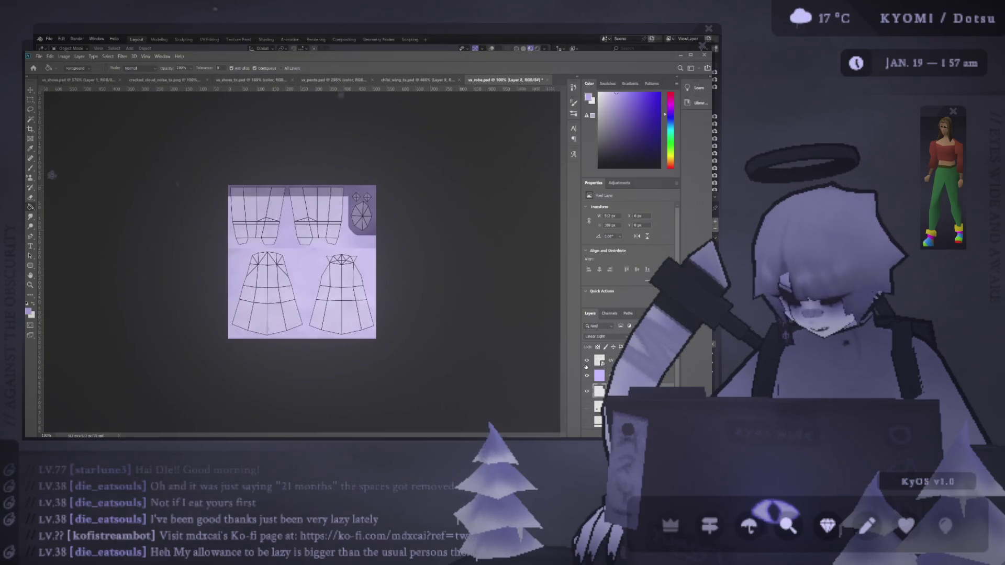
pyautogui.keyDown('alt'); pyautogui.scroll(3, 485, 341); pyautogui.keyUp('alt')
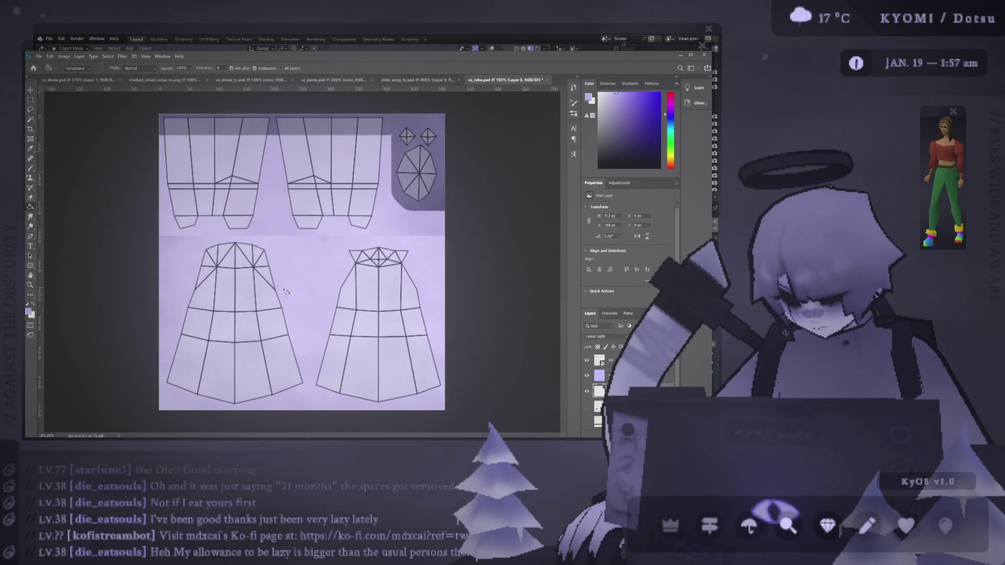
pyautogui.hotkey('ctrl', 'shift', 'alt', 'n')
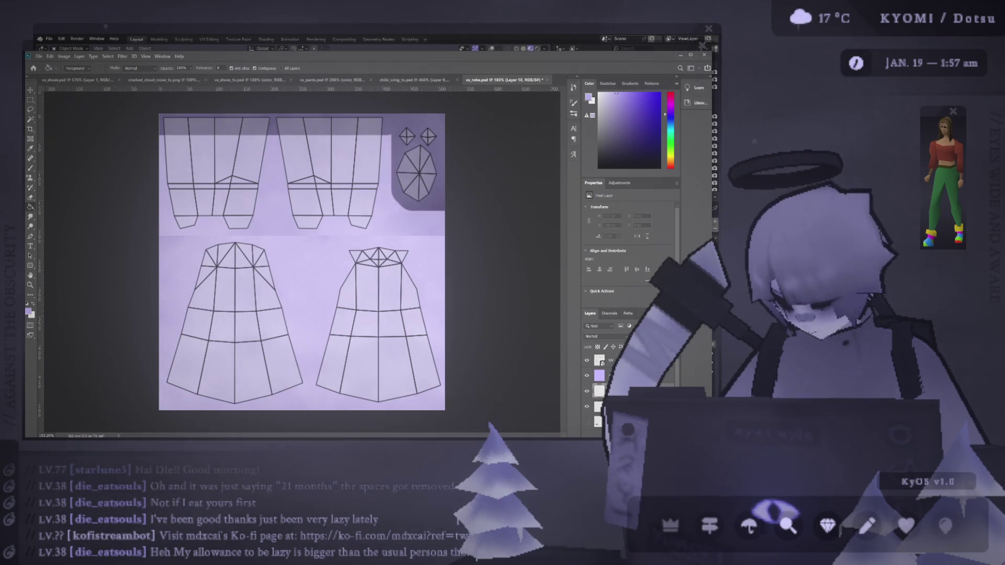
pyautogui.press('b')
pyautogui.keyDown('alt'); pyautogui.scroll(2, 272, 304); pyautogui.keyUp('alt')
pyautogui.scroll(-3, 301, 280)
pyautogui.keyDown('shift'); pyautogui.moveTo(241, 262); pyautogui.dragTo(238, 308); pyautogui.keyUp('shift')
# Return to Layer 10 and paint the dark seam down the left robe's centre line
pyautogui.scroll(-12, 596, 336)
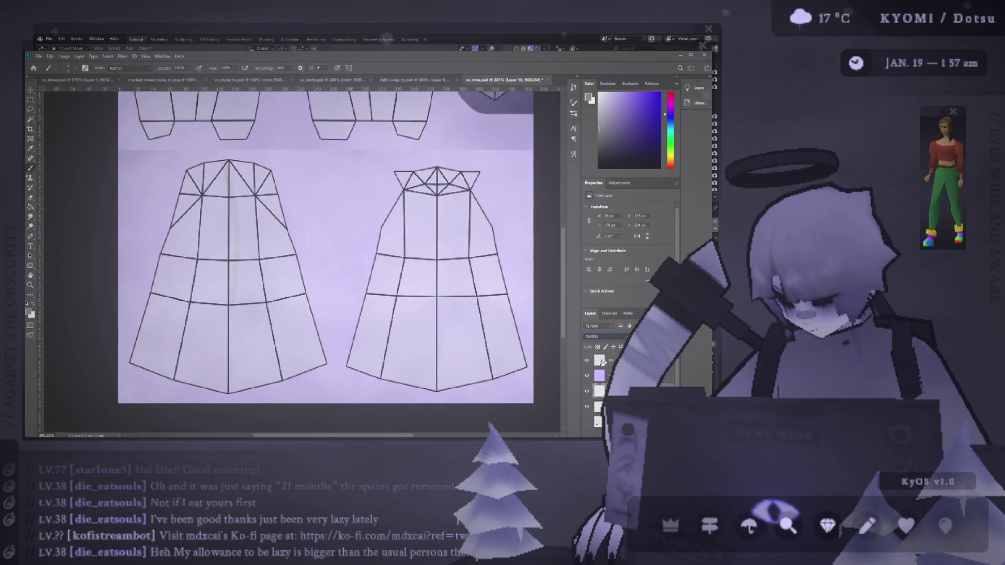
pyautogui.scroll(11, 599, 336)
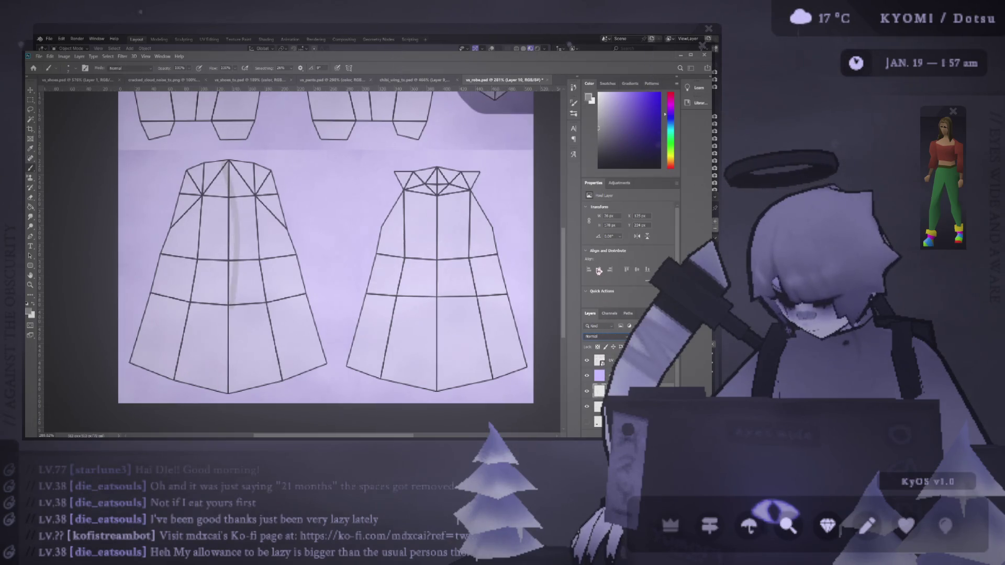
pyautogui.scroll(-16, 607, 334)
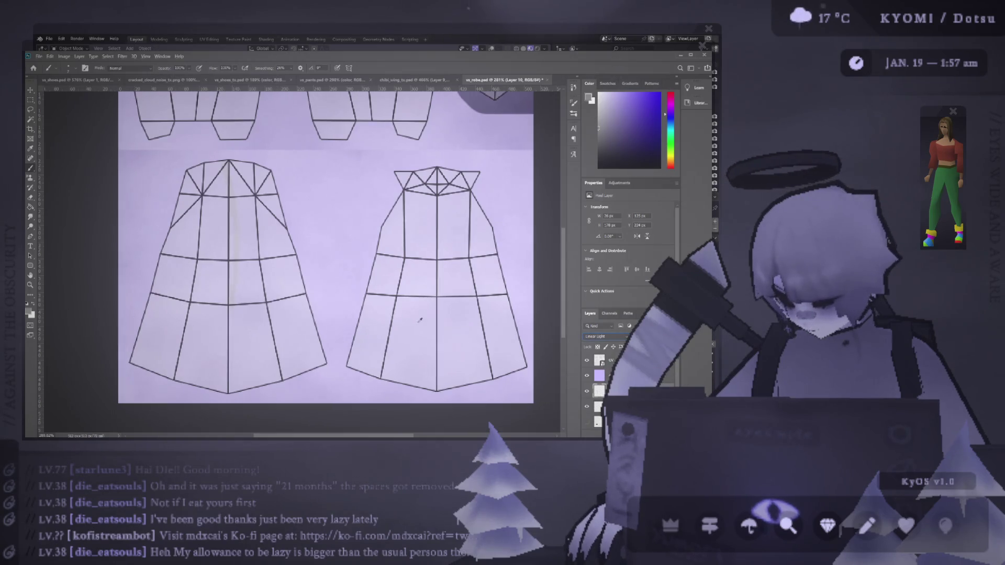
pyautogui.click(599, 406)
pyautogui.click(599, 391)
pyautogui.click(599, 406)
pyautogui.hotkey('alt', ']')
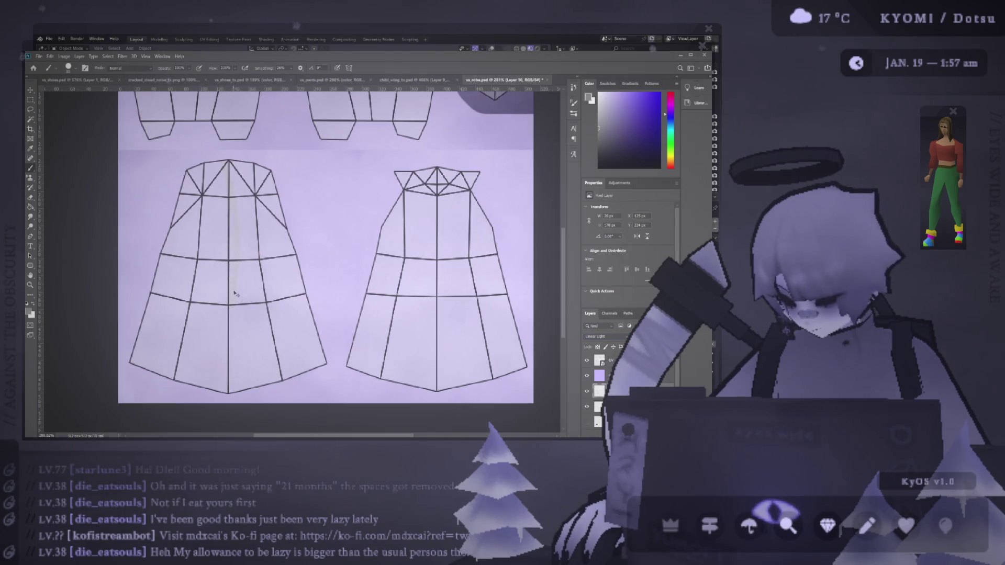
pyautogui.press('e')
pyautogui.press('b')
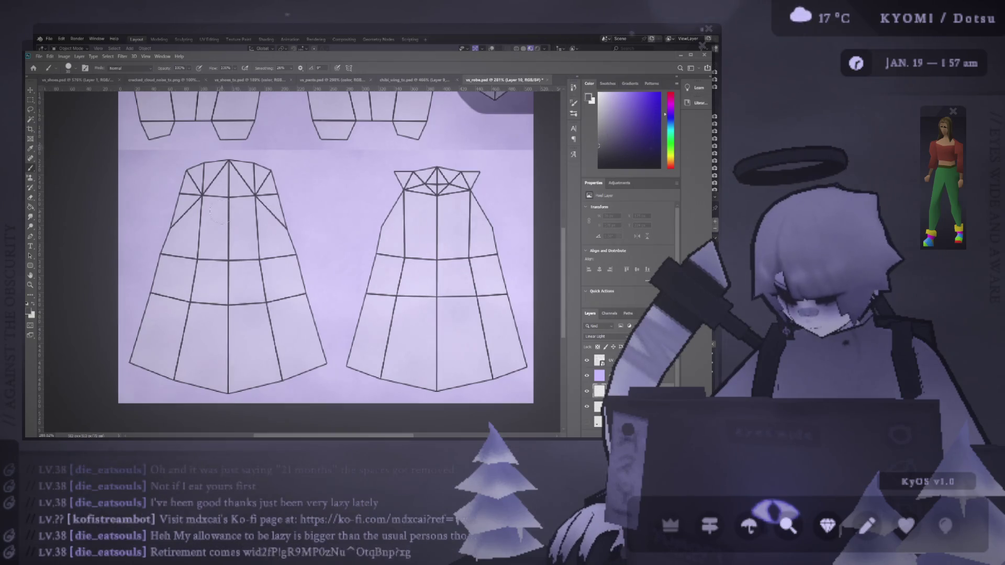
pyautogui.moveTo(224, 202); pyautogui.dragTo(224, 268)
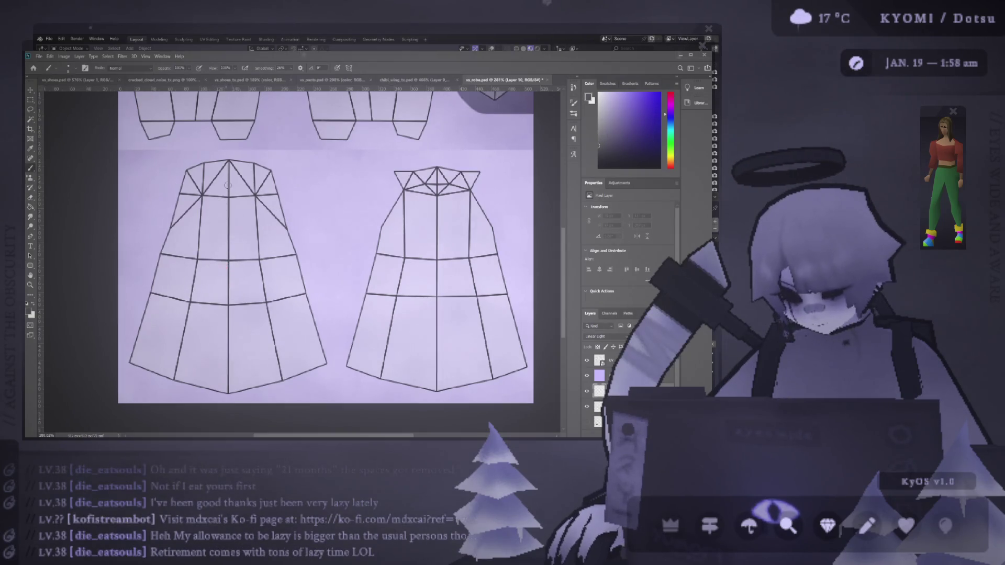
pyautogui.moveTo(229, 160); pyautogui.dragTo(227, 401)
# Load vs_robe.psd in UV Editing, hide Photoshop's wireframe layer, and return to the Layout view
pyautogui.click(202, 49)
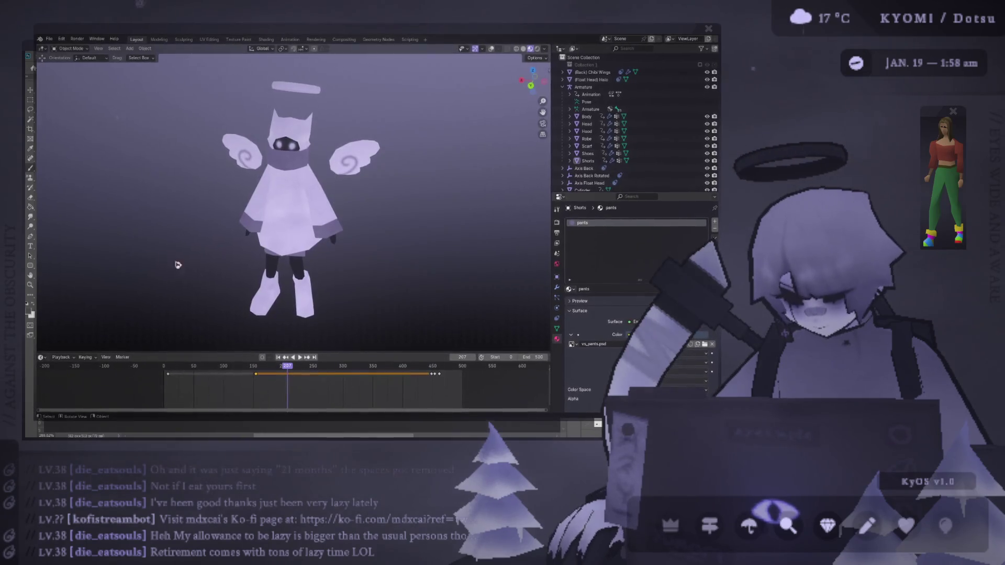
pyautogui.click(209, 39)
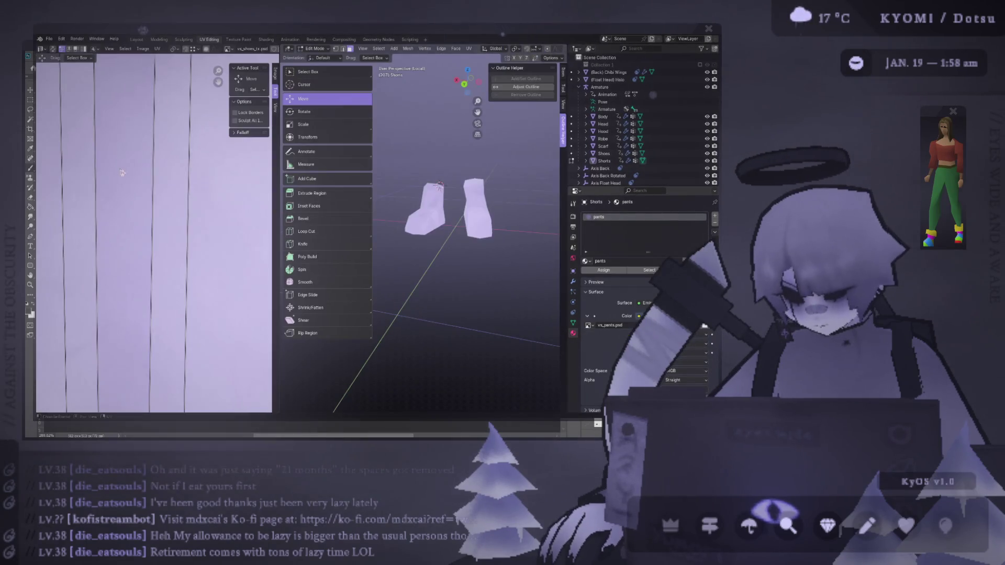
pyautogui.click(233, 49)
pyautogui.click(275, 109)
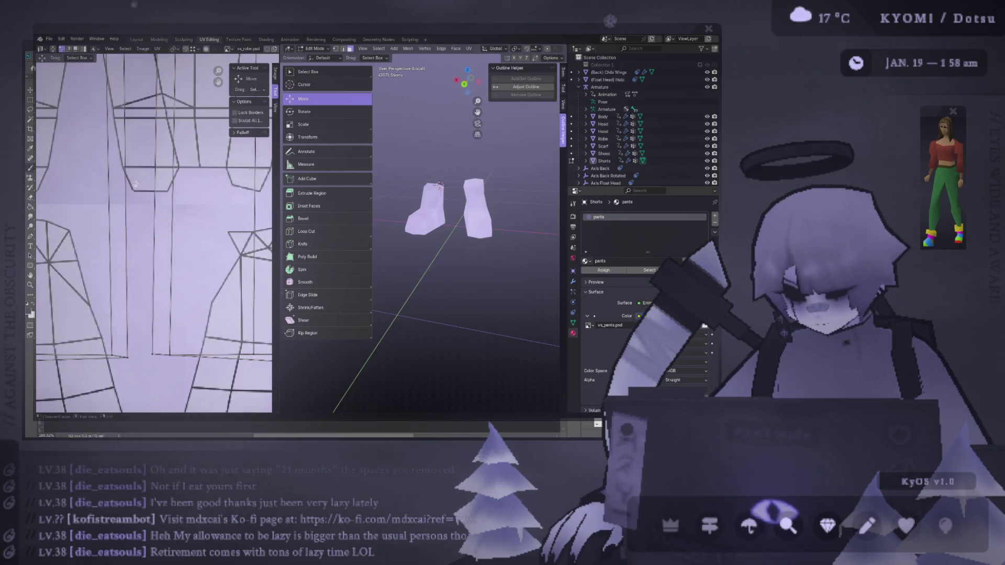
pyautogui.hotkey('alt', 'Tab')
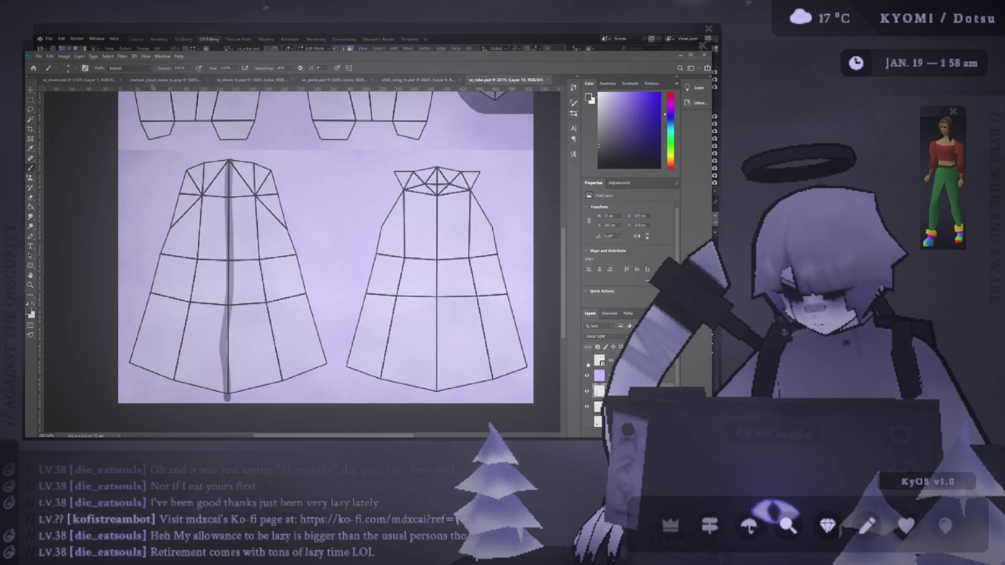
pyautogui.click(587, 362)
pyautogui.hotkey('alt', 'Tab')
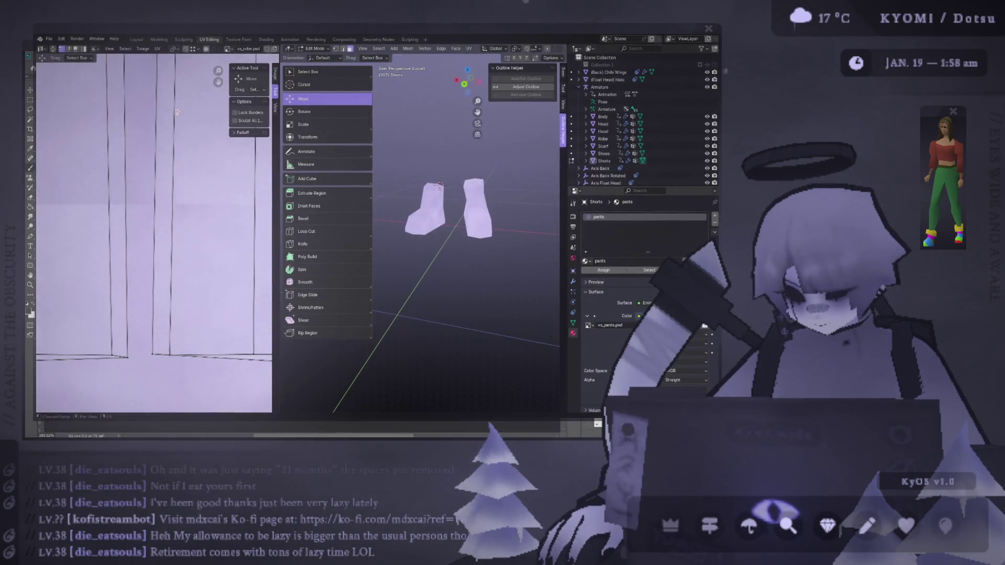
pyautogui.scroll(-2, 177, 111)
pyautogui.click(136, 39)
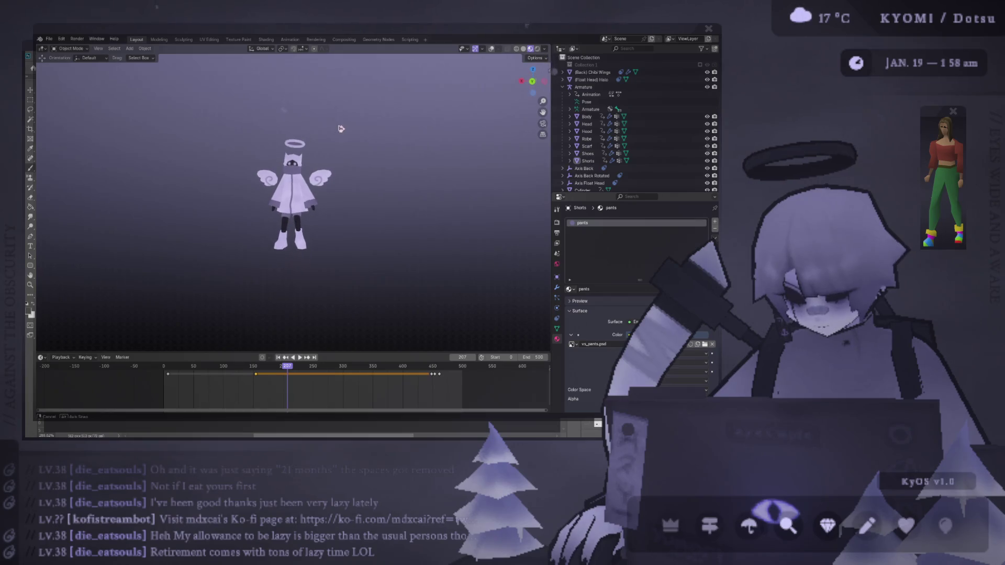
# Orbit and zoom round to the front of the character's robe
pyautogui.moveTo(340, 218); pyautogui.dragTo(482, 205, button='middle')
pyautogui.scroll(5, 330, 206)
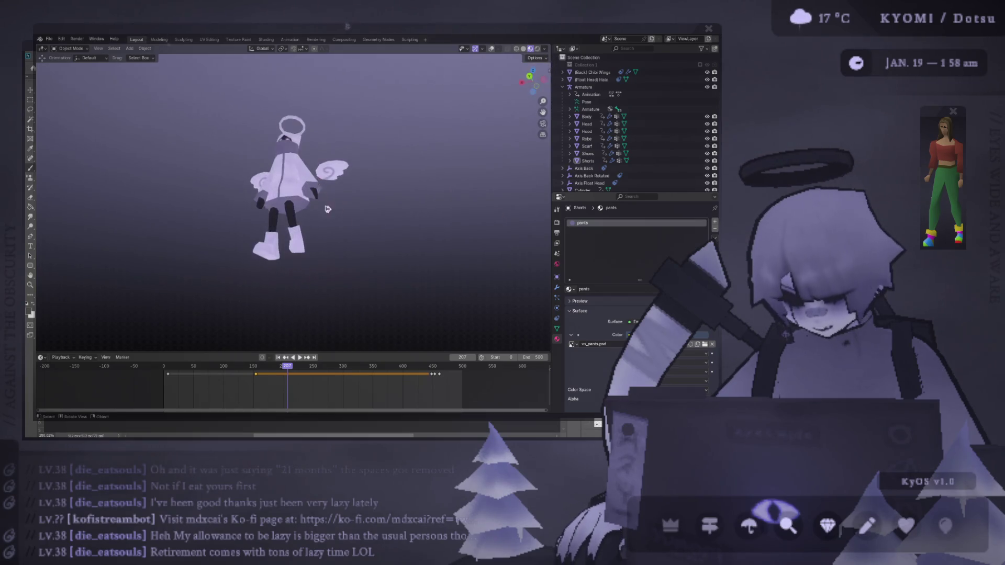
pyautogui.moveTo(315, 232); pyautogui.dragTo(369, 210, button='middle')
pyautogui.scroll(2, 372, 209)
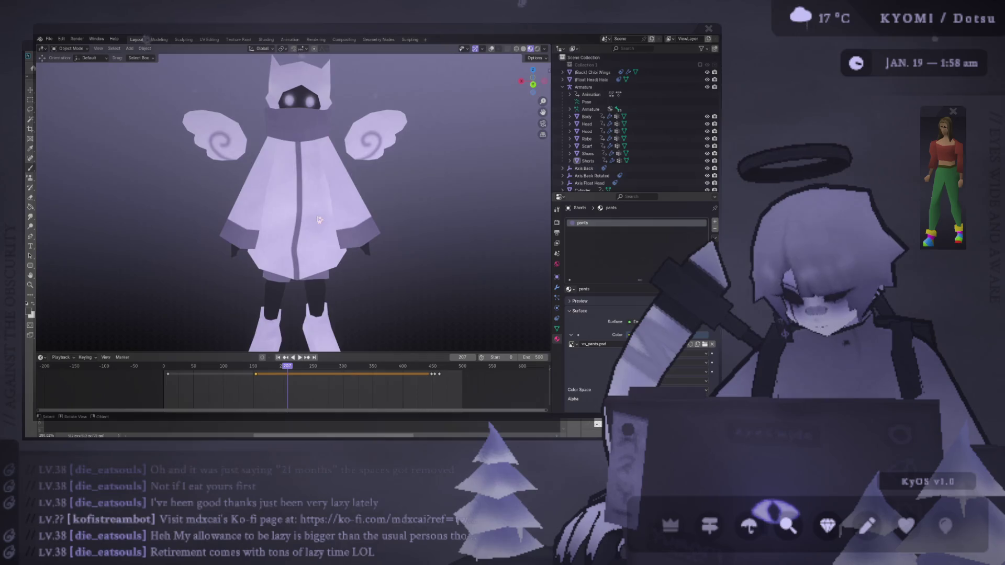
pyautogui.scroll(-10, 319, 219)
pyautogui.moveTo(246, 235)
pyautogui.mouseDown(button='middle')
pyautogui.moveTo(206, 242)
pyautogui.moveTo(504, 234)
pyautogui.mouseUp(button='middle')
pyautogui.scroll(8, 341, 214)
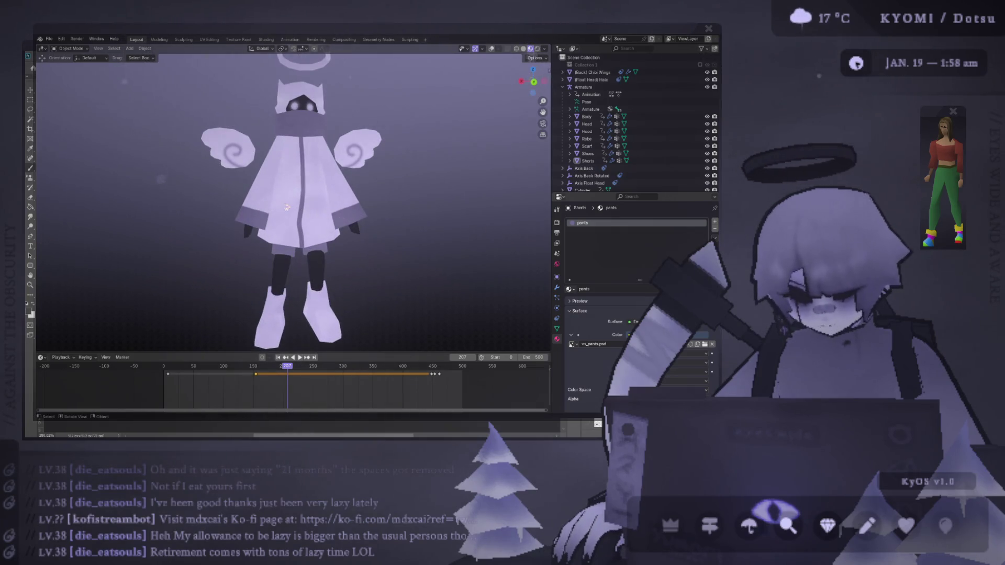
# Look up at the robe from below, then tilt to view the seam slightly from above
pyautogui.moveTo(286, 207)
pyautogui.mouseDown(button='middle')
pyautogui.moveTo(240, 168)
pyautogui.moveTo(246, 251)
pyautogui.moveTo(253, 225)
pyautogui.mouseUp(button='middle')
pyautogui.scroll(-3, 256, 246)
pyautogui.scroll(2, 254, 291)
pyautogui.scroll(-3, 255, 291)
pyautogui.moveTo(254, 291); pyautogui.dragTo(309, 218, button='middle')
pyautogui.scroll(2, 309, 219)
pyautogui.scroll(2, 308, 218)
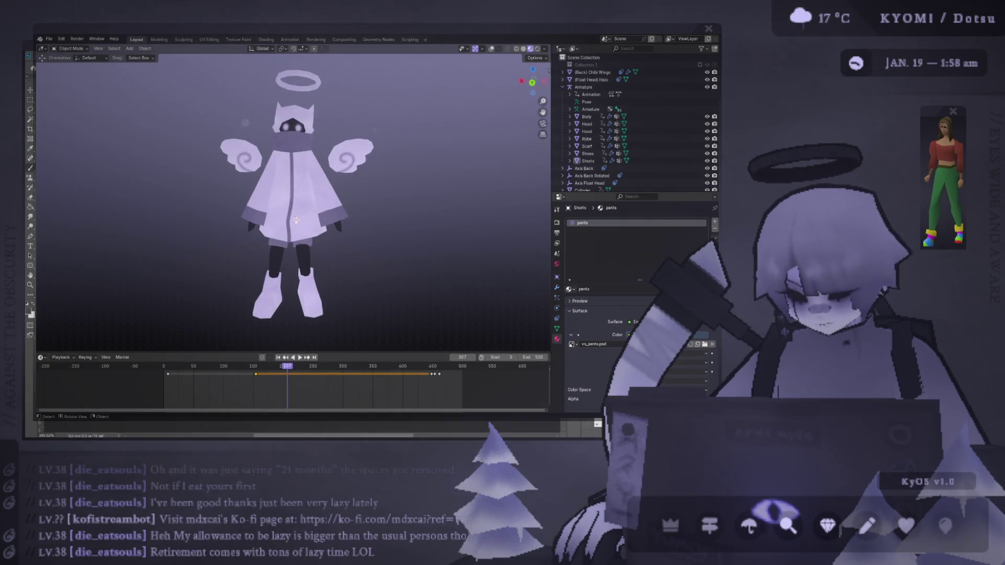
pyautogui.scroll(-2, 296, 220)
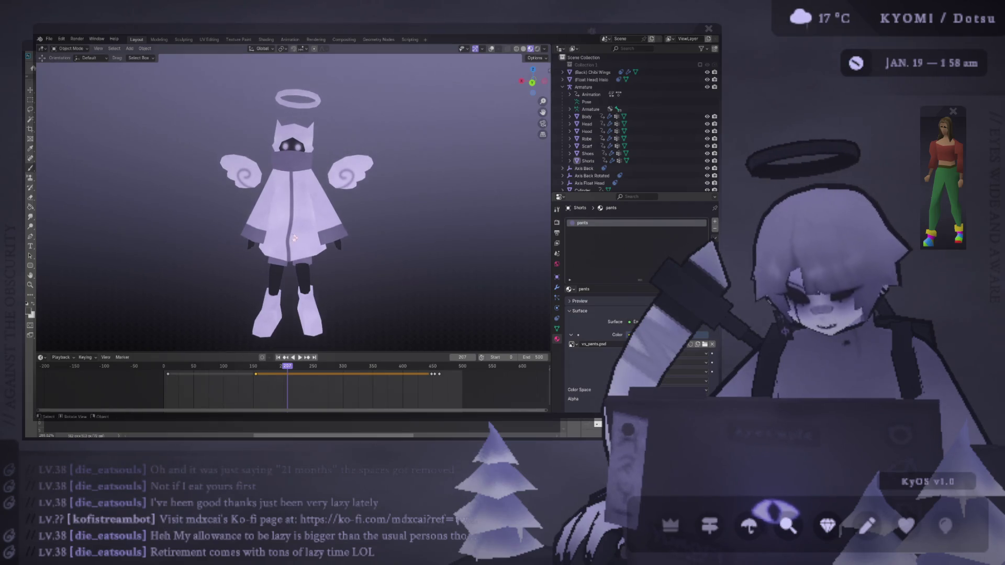
pyautogui.scroll(2, 298, 217)
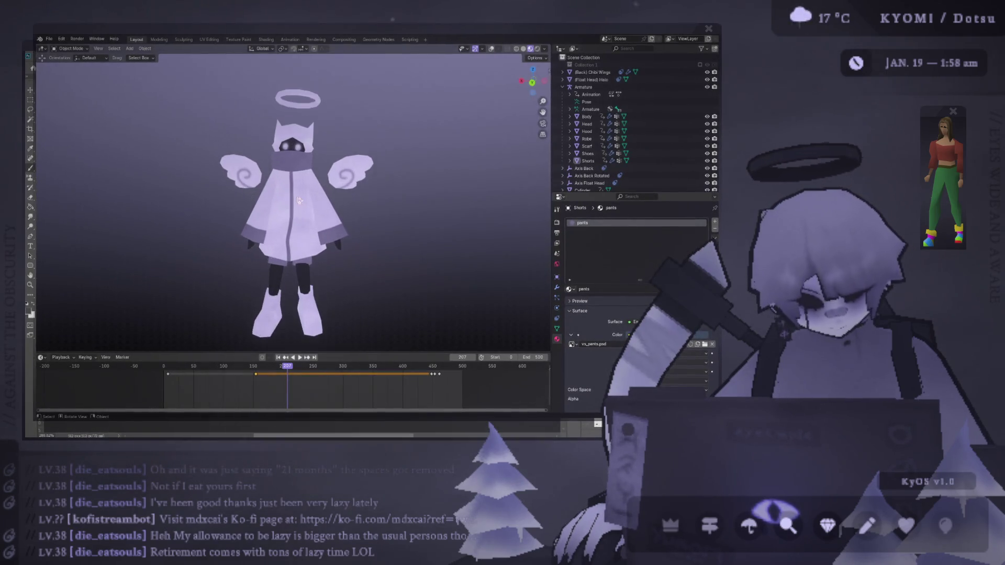
# Shift the seam stroke about 20 px right, lock the color layer, and resume brushing on Layer 10
pyautogui.hotkey('alt', 'Tab')
pyautogui.keyDown('alt'); pyautogui.scroll(-2, 246, 272); pyautogui.keyUp('alt')
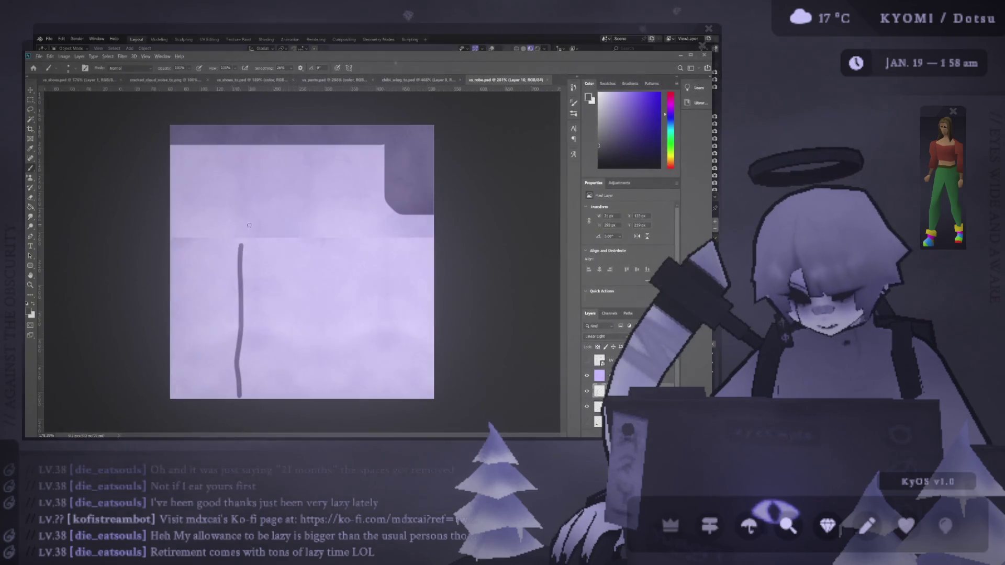
pyautogui.moveTo(240, 272); pyautogui.dragTo(245, 272)
pyautogui.click(242, 260)
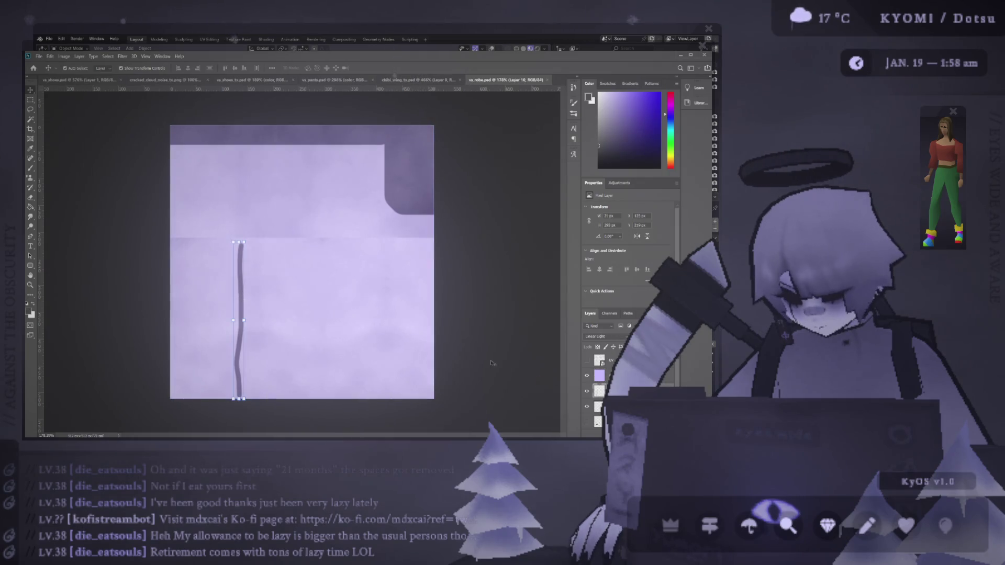
pyautogui.hotkey('ctrl', '/')
pyautogui.moveTo(241, 262); pyautogui.dragTo(251, 262)
pyautogui.click(236, 262)
pyautogui.press('b')
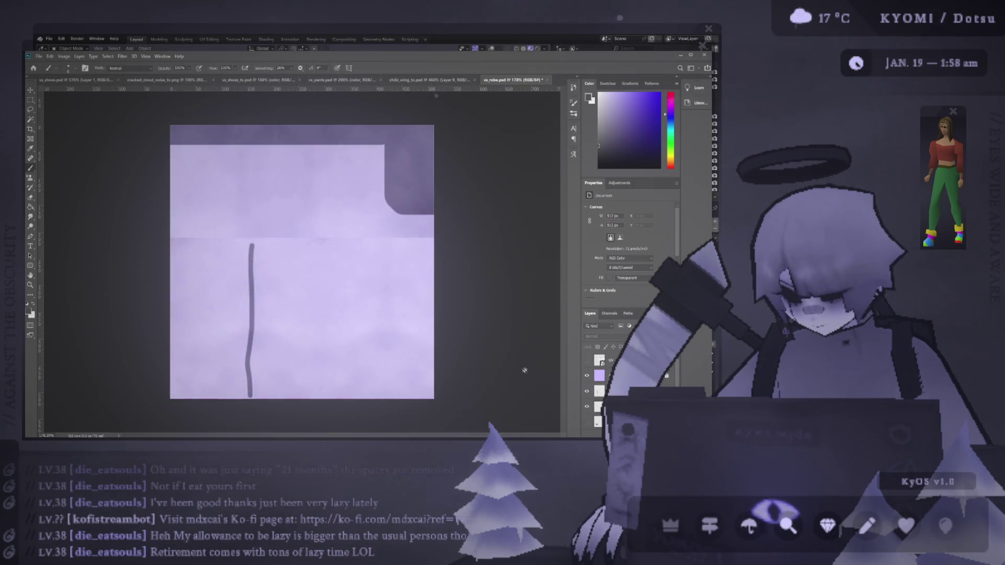
pyautogui.click(599, 391)
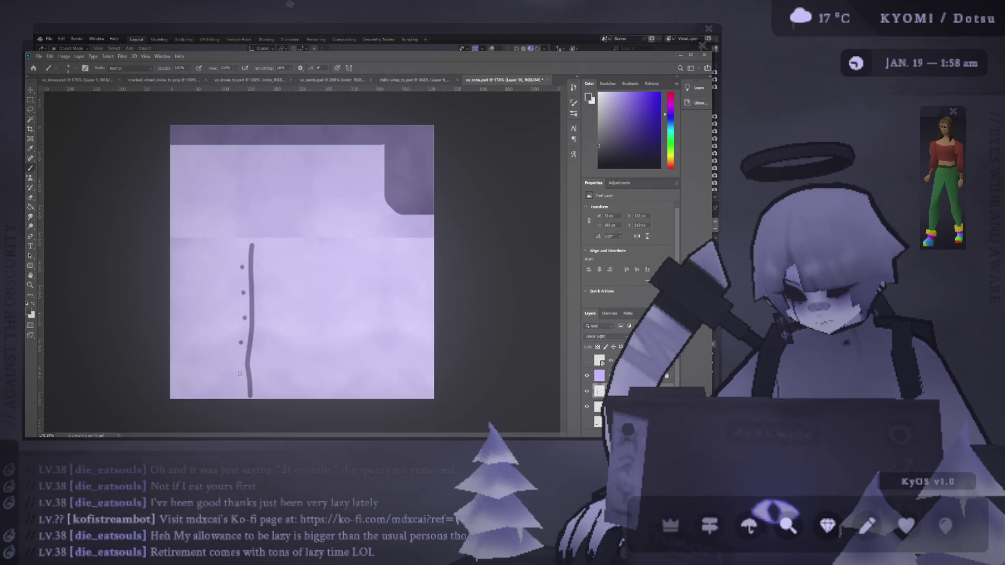
pyautogui.hotkey('alt', 'Tab')
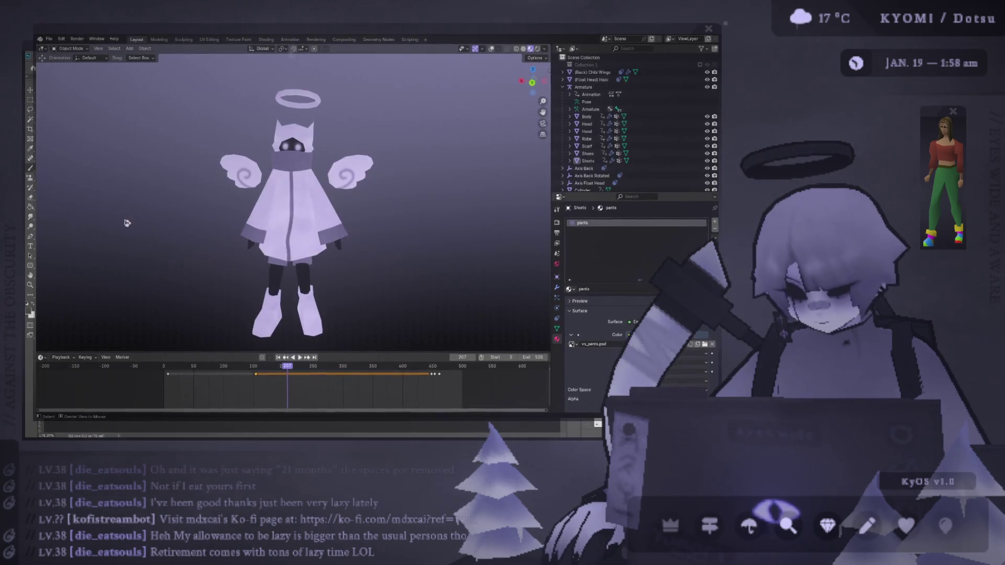
# Refresh the angel's texture via UV Editing, then nudge the seam and buttons up about 10 px in Photoshop
pyautogui.click(208, 39)
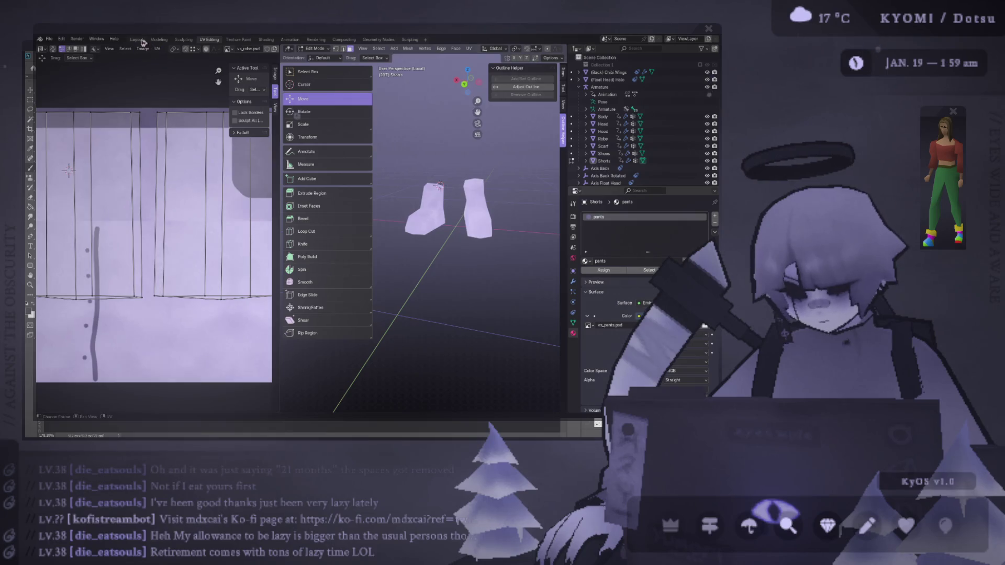
pyautogui.click(137, 39)
pyautogui.hotkey('alt', 'Tab')
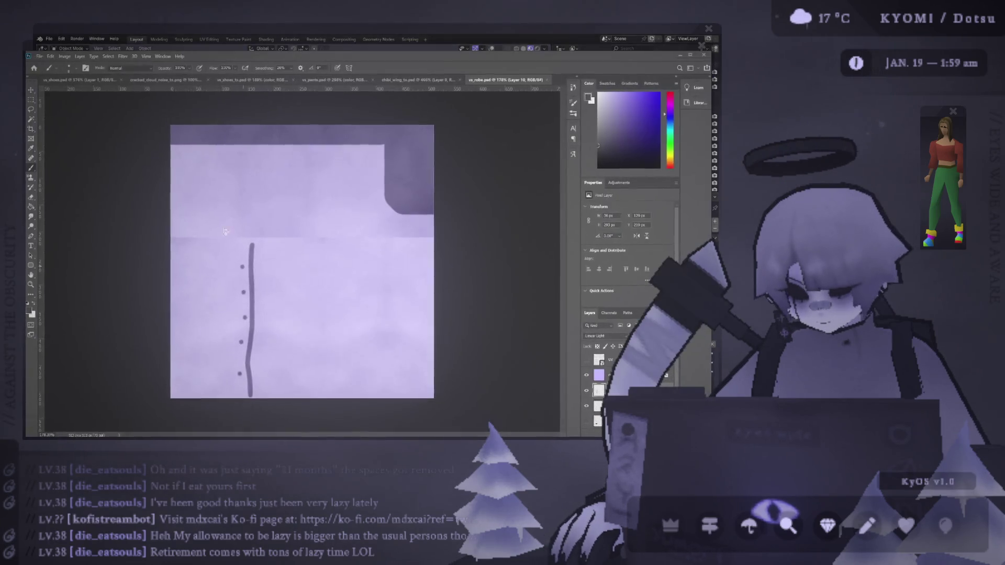
pyautogui.press('v')
pyautogui.moveTo(242, 267); pyautogui.dragTo(241, 261)
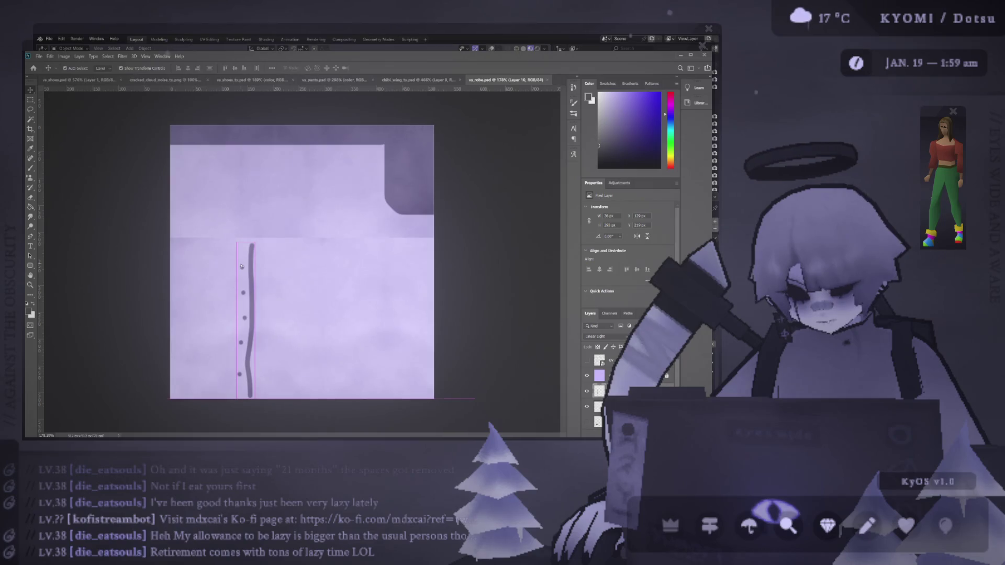
# Recheck the repositioned seam and buttons on the angel's robe, zooming out from the model
pyautogui.hotkey('alt', 'Tab')
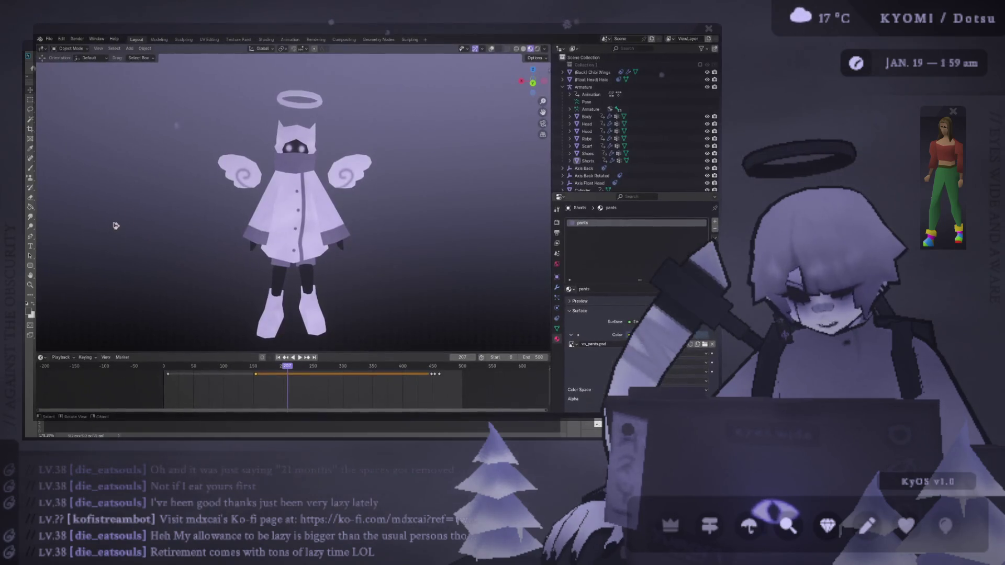
pyautogui.click(209, 39)
pyautogui.click(136, 39)
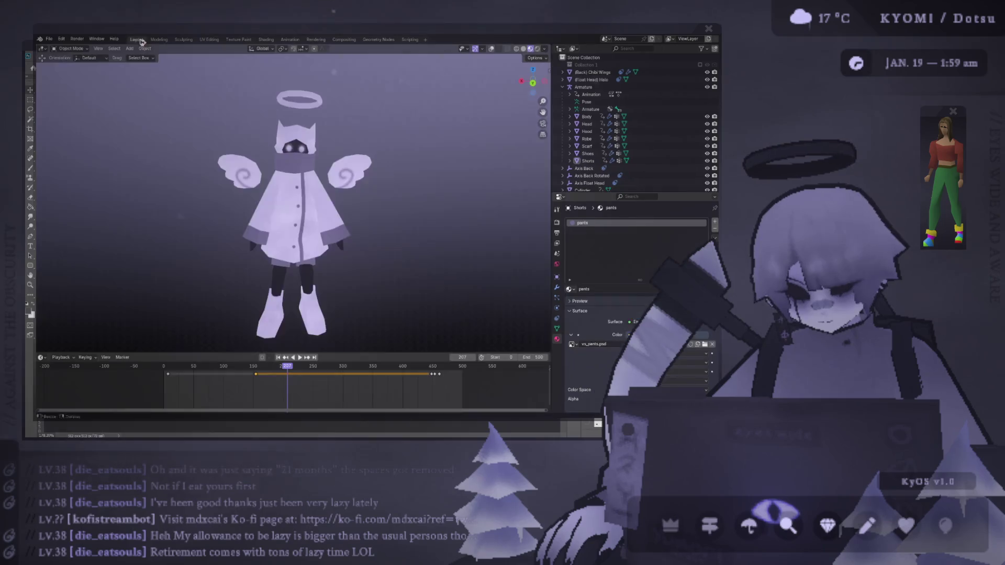
pyautogui.keyDown('ctrl'); pyautogui.moveTo(189, 163); pyautogui.dragTo(290, 236, button='middle'); pyautogui.keyUp('ctrl')
pyautogui.scroll(6, 262, 248)
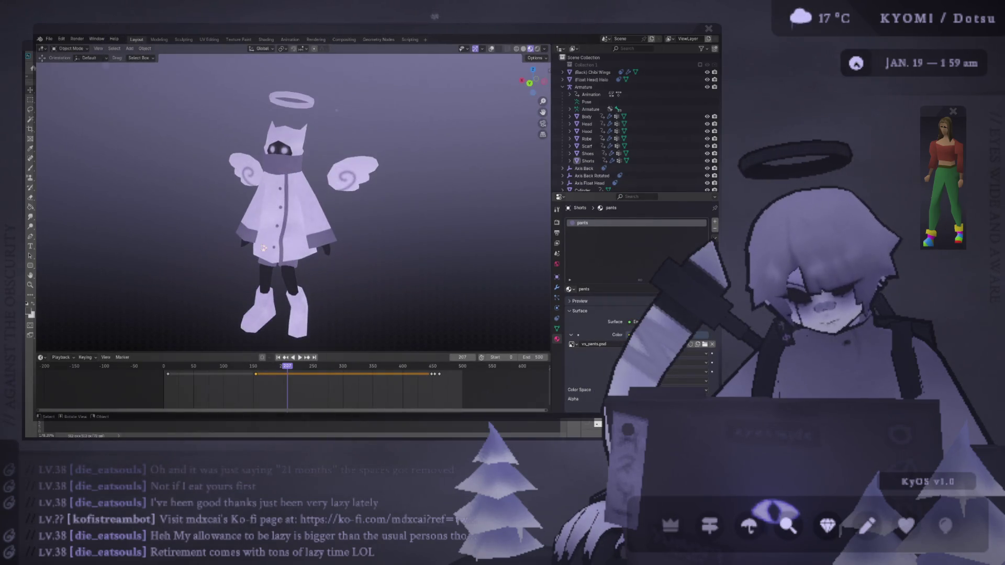
pyautogui.scroll(-3, 263, 255)
pyautogui.hotkey('alt', 'Tab')
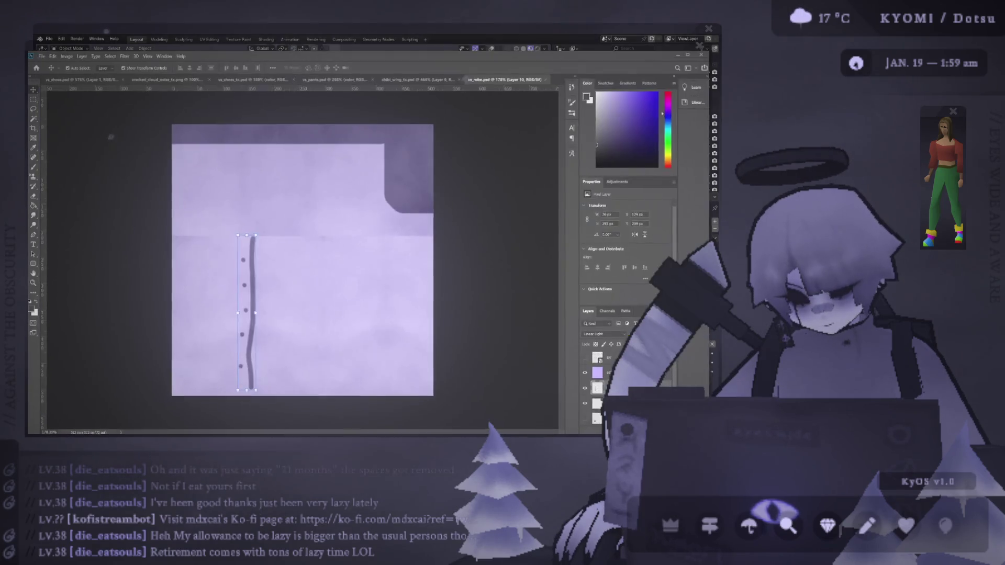
# Lower the seam-and-buttons layer to 50% opacity and save vs_robe.psd
pyautogui.press('5')
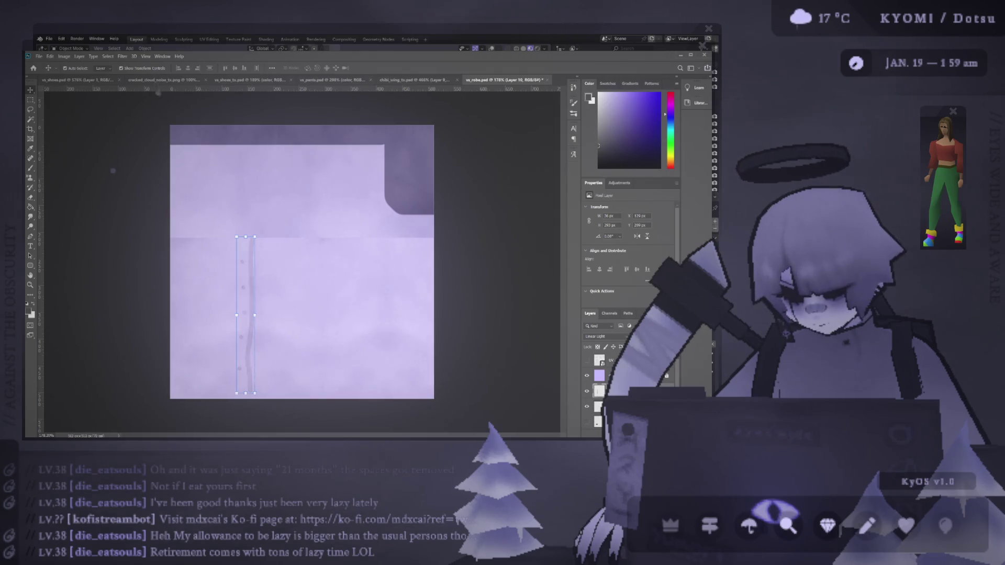
pyautogui.hotkey('ctrl', 's')
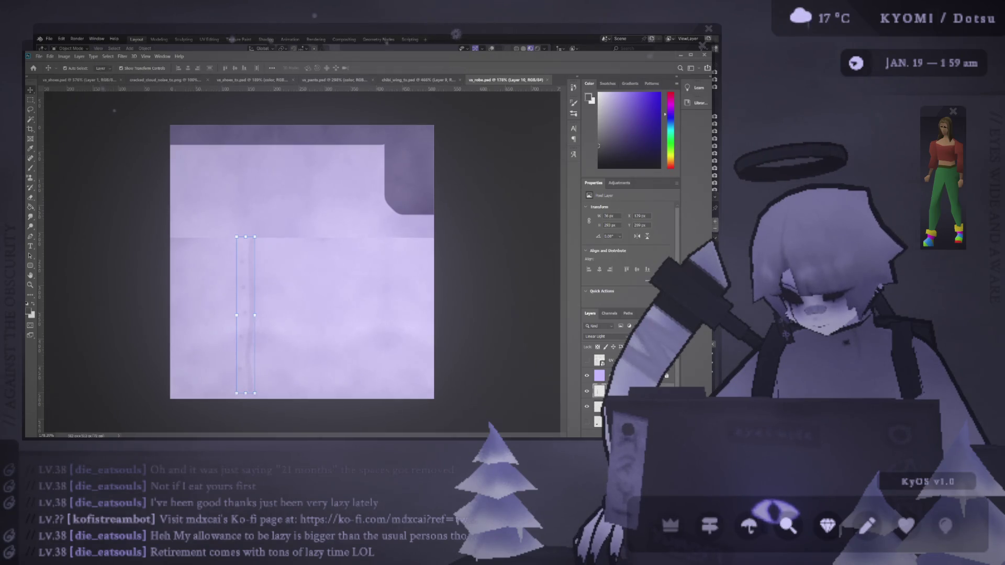
pyautogui.hotkey('alt', 'Tab')
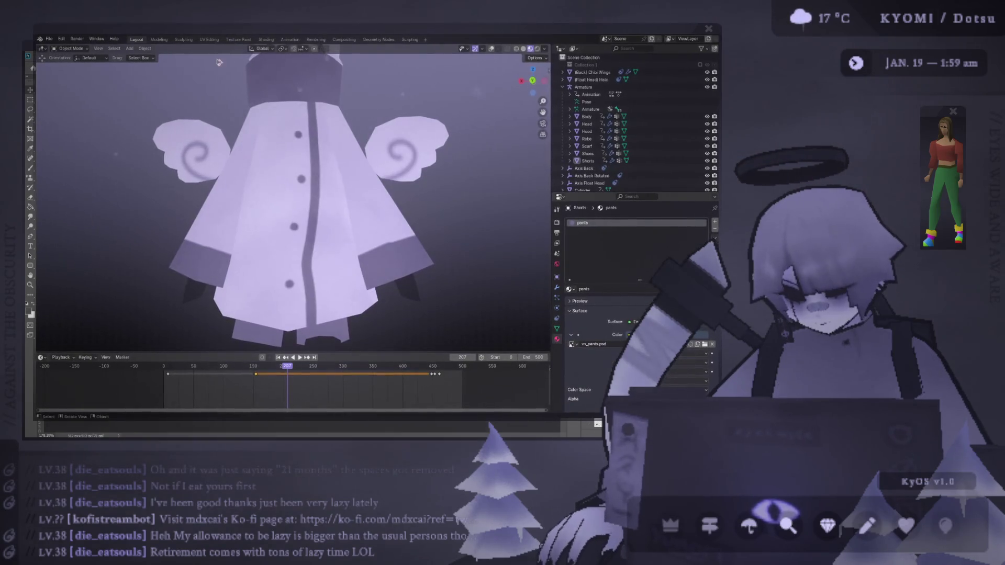
# Refresh the texture and zoom in and out on the robe's faint seam and buttons
pyautogui.click(204, 44)
pyautogui.click(137, 39)
pyautogui.scroll(-8, 220, 252)
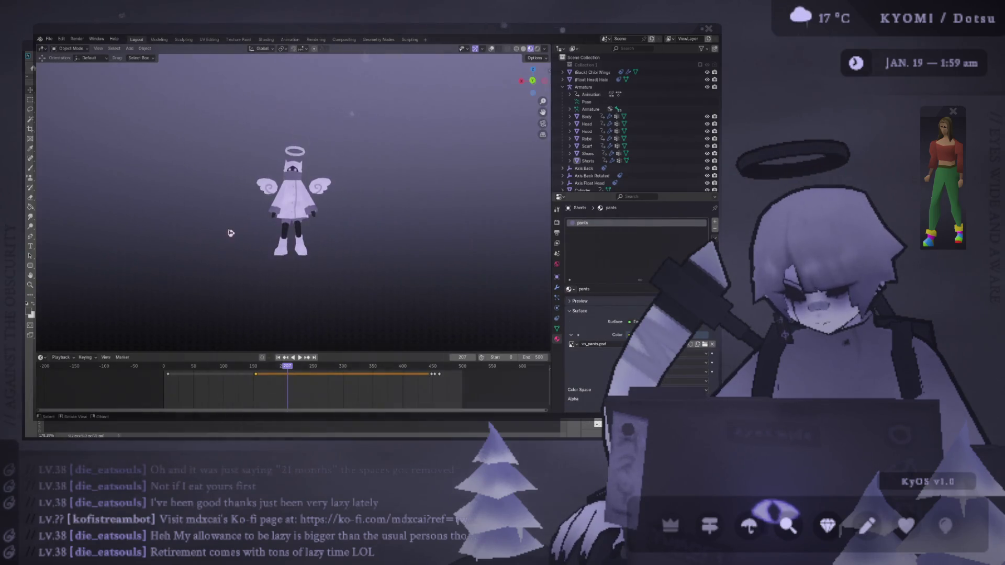
pyautogui.scroll(-2, 261, 231)
pyautogui.scroll(6, 257, 227)
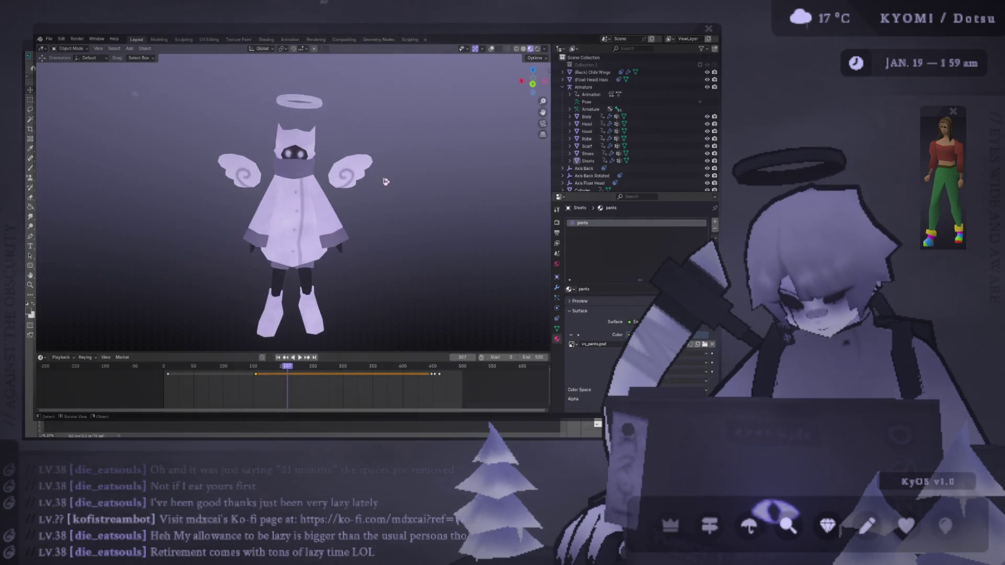
pyautogui.scroll(-3, 320, 203)
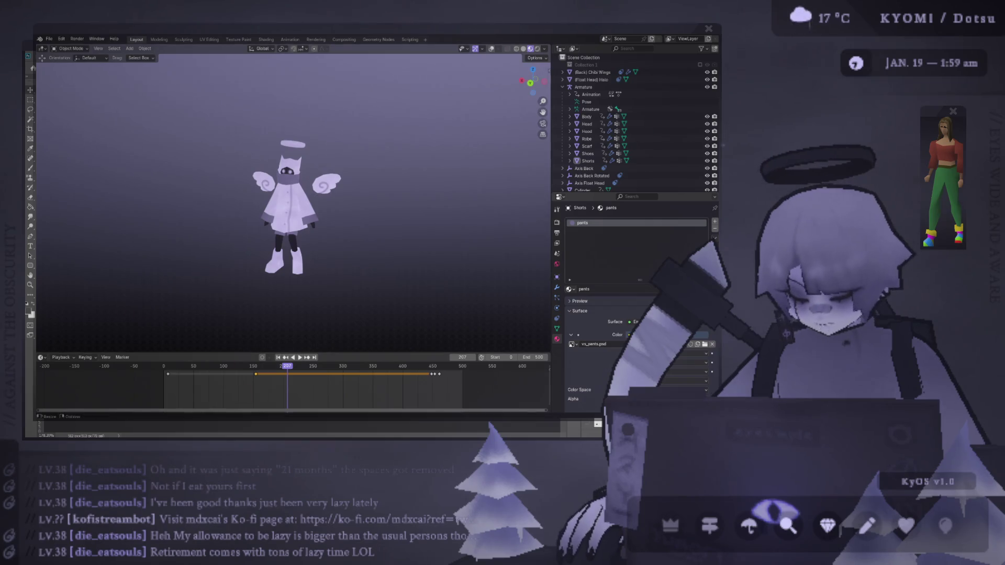
pyautogui.hotkey('alt', 'Tab')
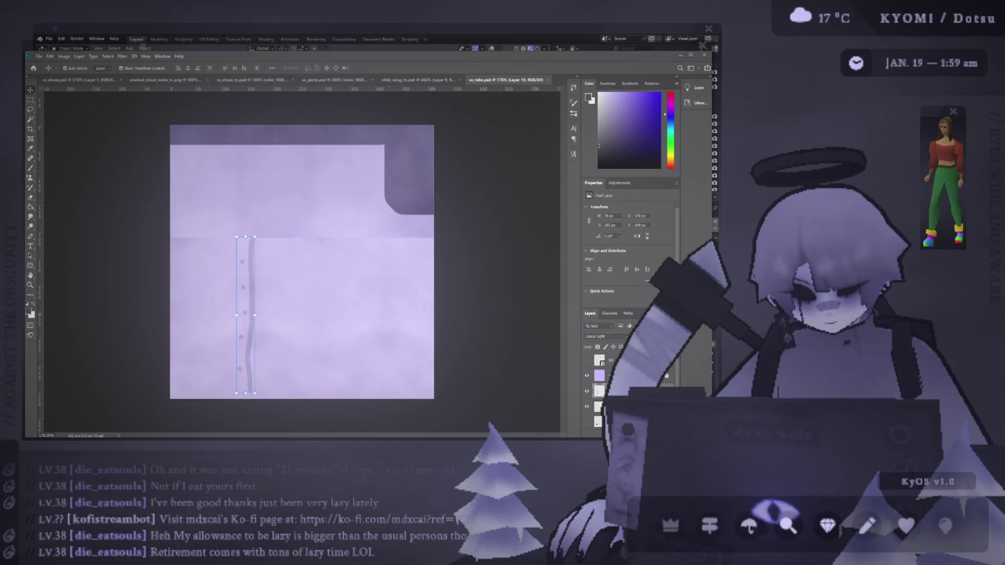
# Orbit to view the angel from behind and save the scene as void_spirit.blend
pyautogui.hotkey('alt', 'Tab')
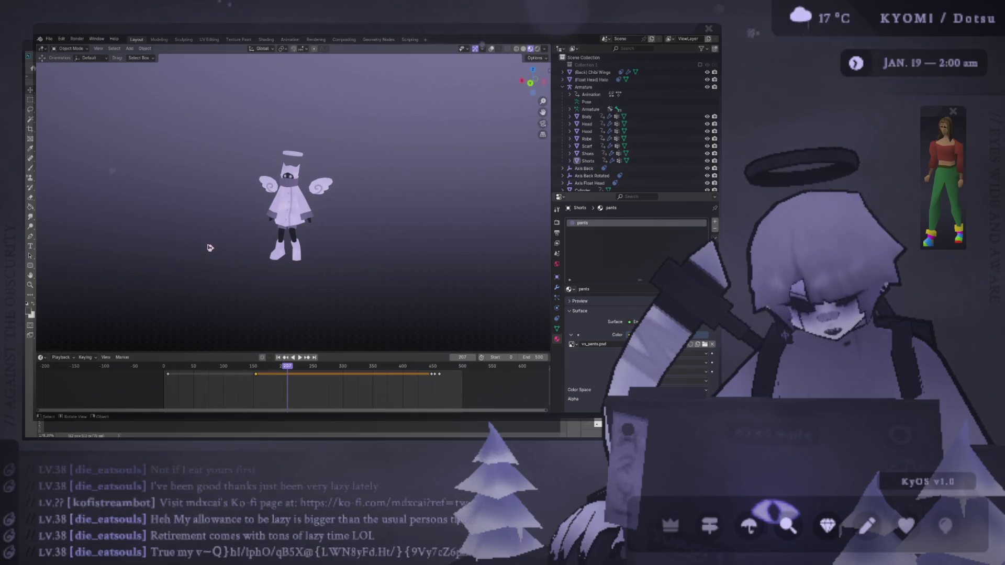
pyautogui.moveTo(196, 249)
pyautogui.mouseDown(button='middle')
pyautogui.moveTo(441, 207)
pyautogui.moveTo(217, 220)
pyautogui.moveTo(292, 238)
pyautogui.mouseUp(button='middle')
pyautogui.hotkey('ctrl', 's')
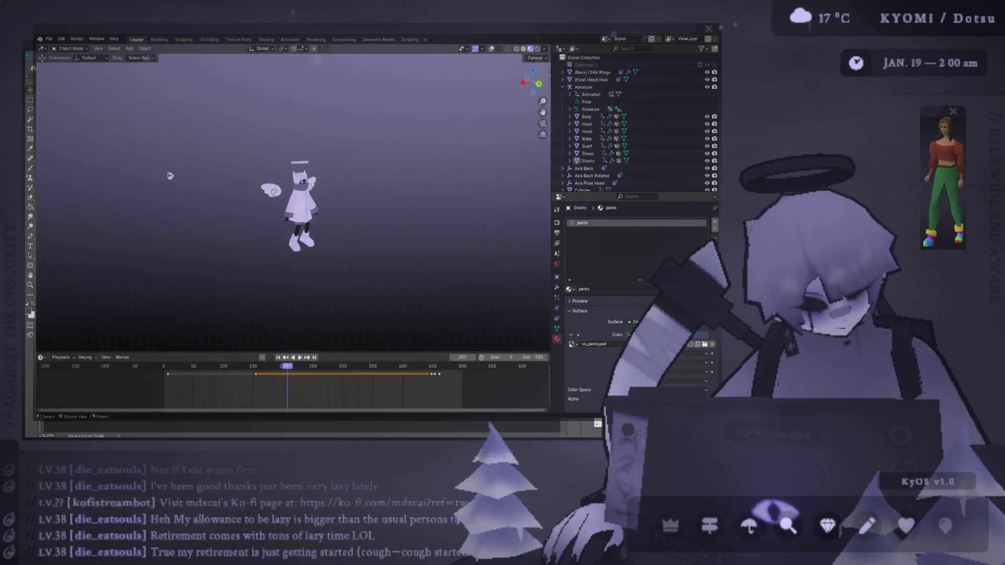
# Snap to the front view, zoom in, and orbit to an angled view of the character
pyautogui.press('KP_1')
pyautogui.scroll(4, 248, 196)
pyautogui.hotkey('ctrl', 's')
pyautogui.moveTo(249, 195); pyautogui.dragTo(292, 206, button='middle')
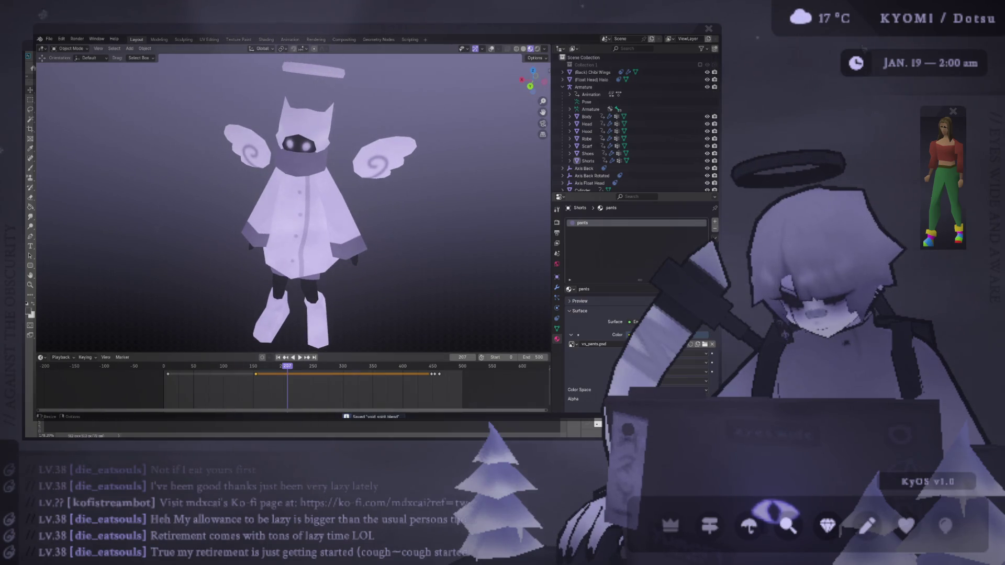
pyautogui.hotkey('alt', 'Tab')
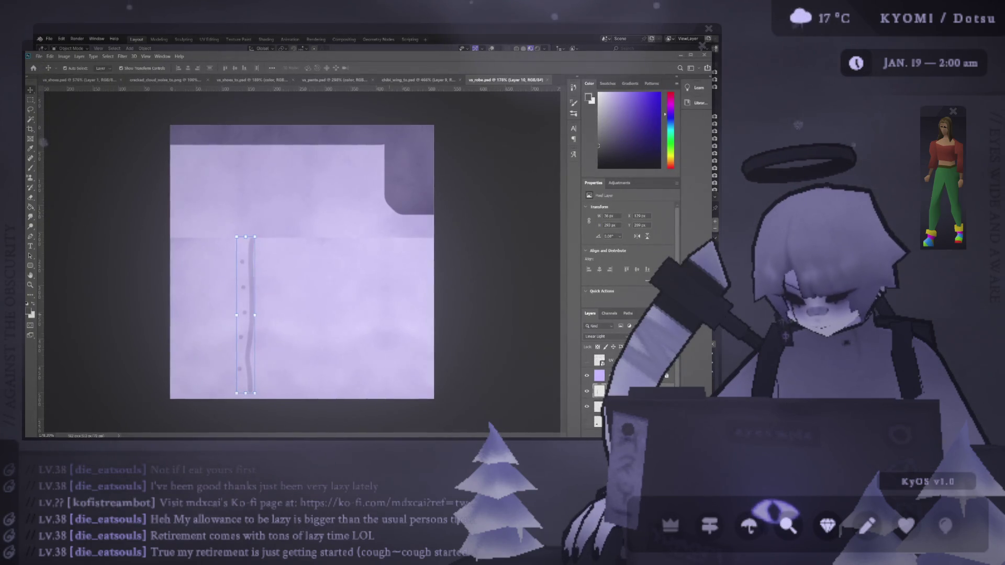
pyautogui.hotkey('alt', 'Tab')
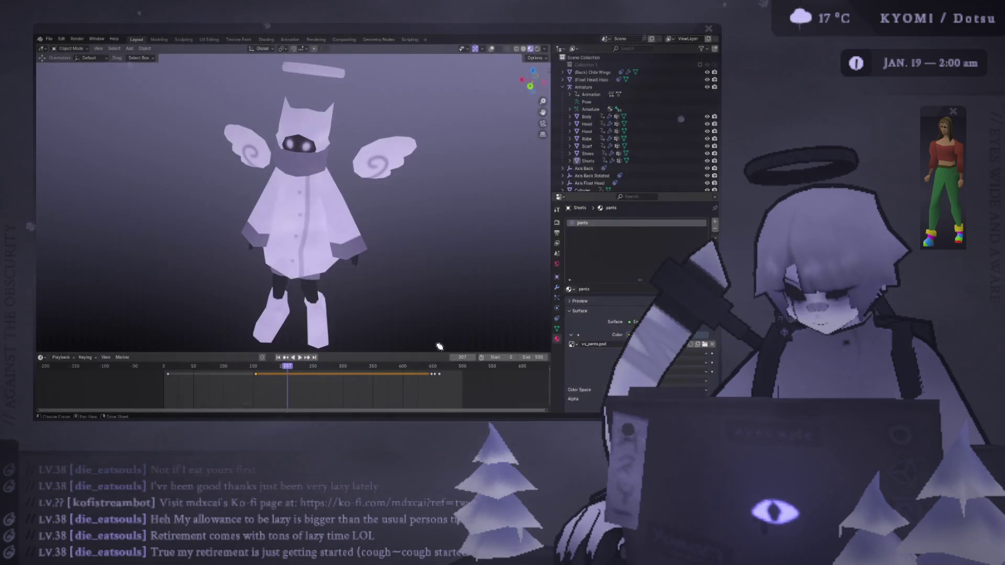
pyautogui.scroll(-4, 320, 212)
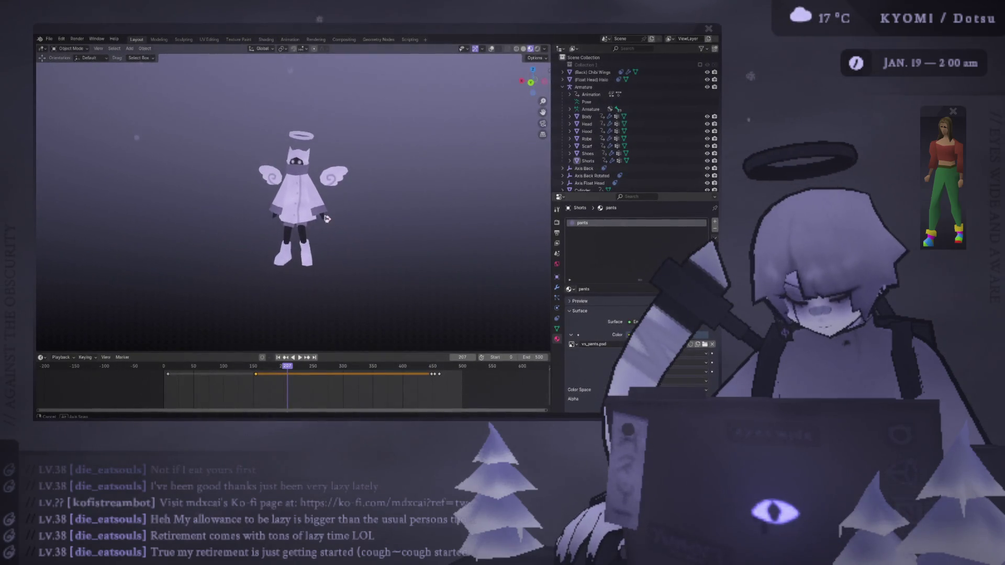
pyautogui.scroll(10, 320, 212)
pyautogui.scroll(-8, 320, 212)
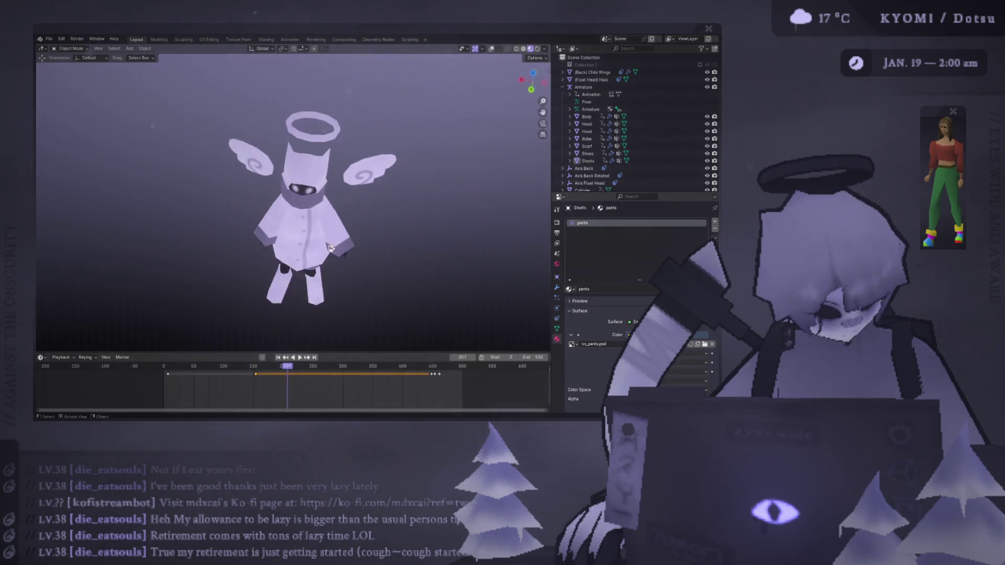
pyautogui.press('space')
pyautogui.moveTo(352, 186); pyautogui.dragTo(314, 244, button='middle')
pyautogui.scroll(-2, 310, 260)
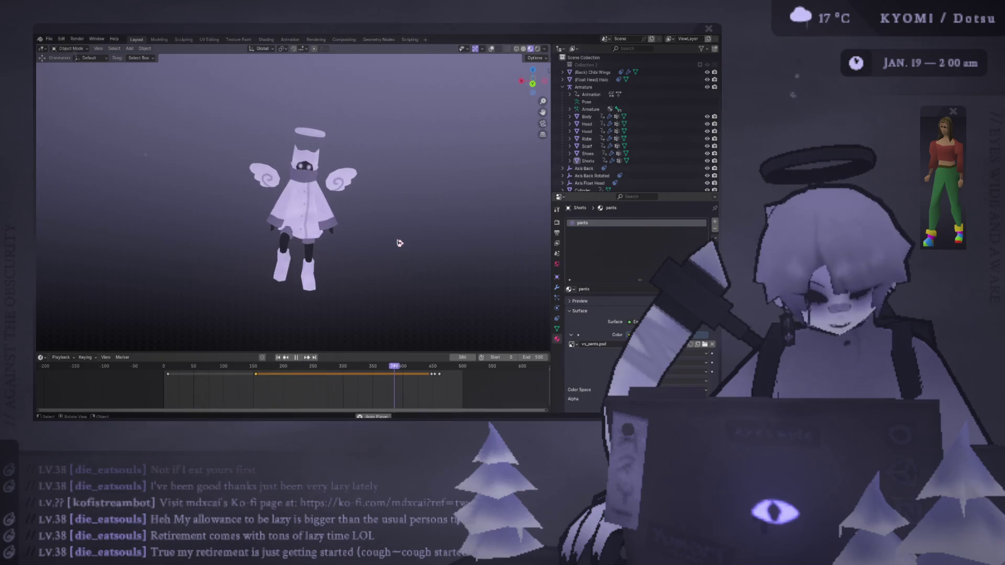
pyautogui.moveTo(413, 229)
pyautogui.mouseDown(button='middle')
pyautogui.moveTo(157, 197)
pyautogui.moveTo(317, 250)
pyautogui.mouseUp(button='middle')
pyautogui.scroll(-2, 316, 250)
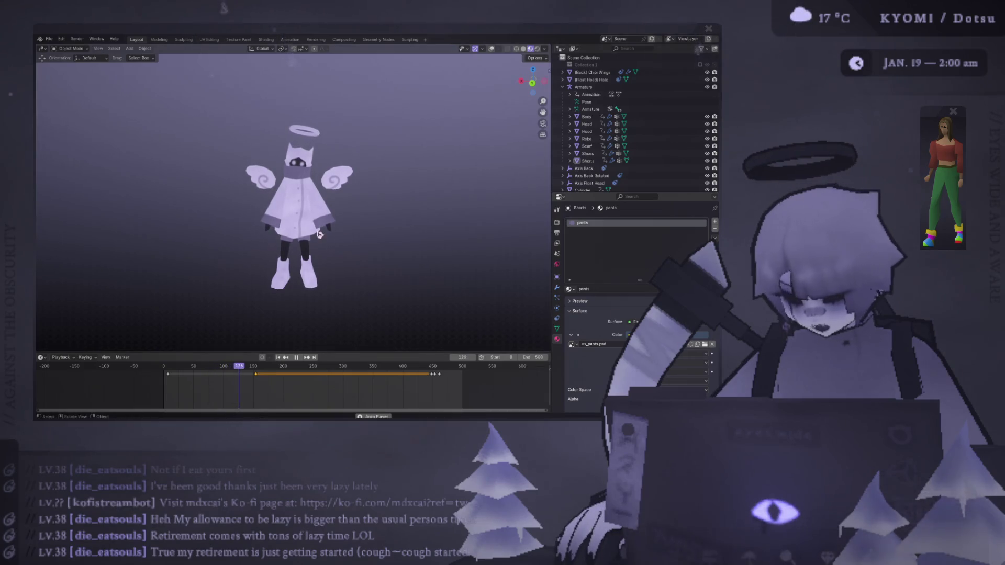
pyautogui.scroll(-5, 284, 220)
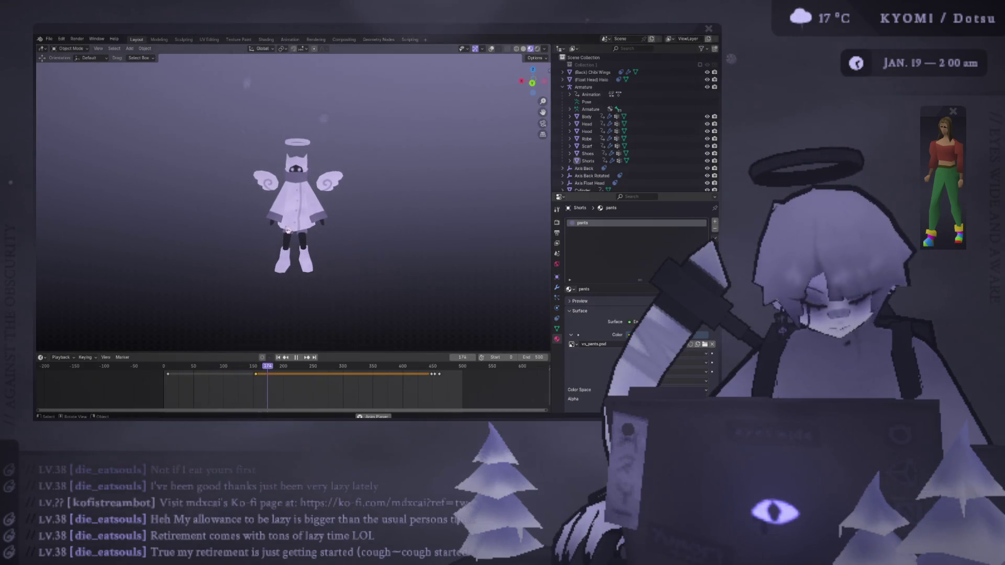
pyautogui.keyDown('ctrl'); pyautogui.moveTo(312, 232); pyautogui.dragTo(313, 262, button='middle'); pyautogui.keyUp('ctrl')
pyautogui.scroll(4, 309, 254)
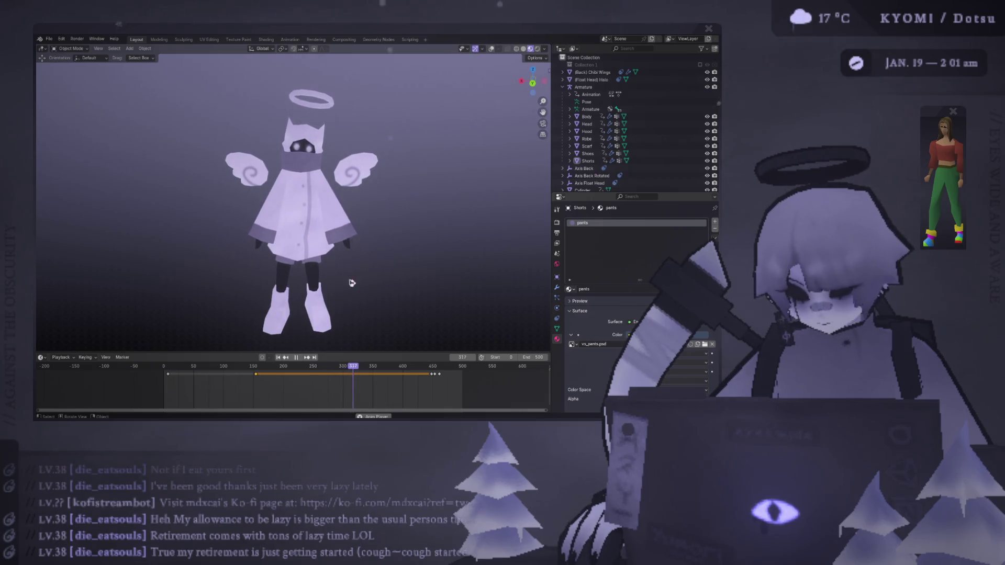
pyautogui.moveTo(308, 260)
pyautogui.mouseDown(button='middle')
pyautogui.moveTo(248, 258)
pyautogui.moveTo(511, 274)
pyautogui.moveTo(96, 273)
pyautogui.moveTo(141, 274)
pyautogui.moveTo(79, 237)
pyautogui.mouseUp(button='middle')
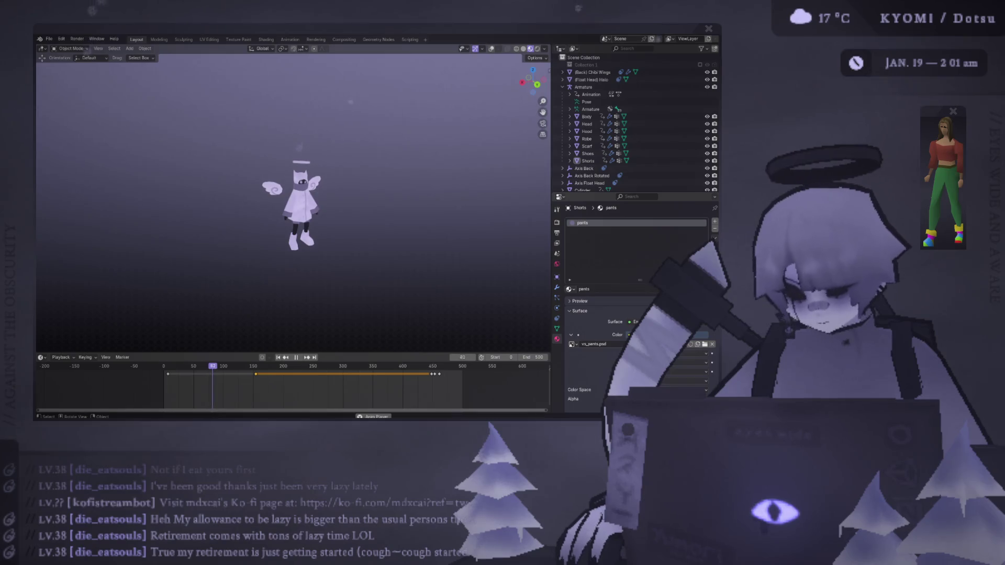
pyautogui.moveTo(220, 236); pyautogui.dragTo(234, 236, button='middle')
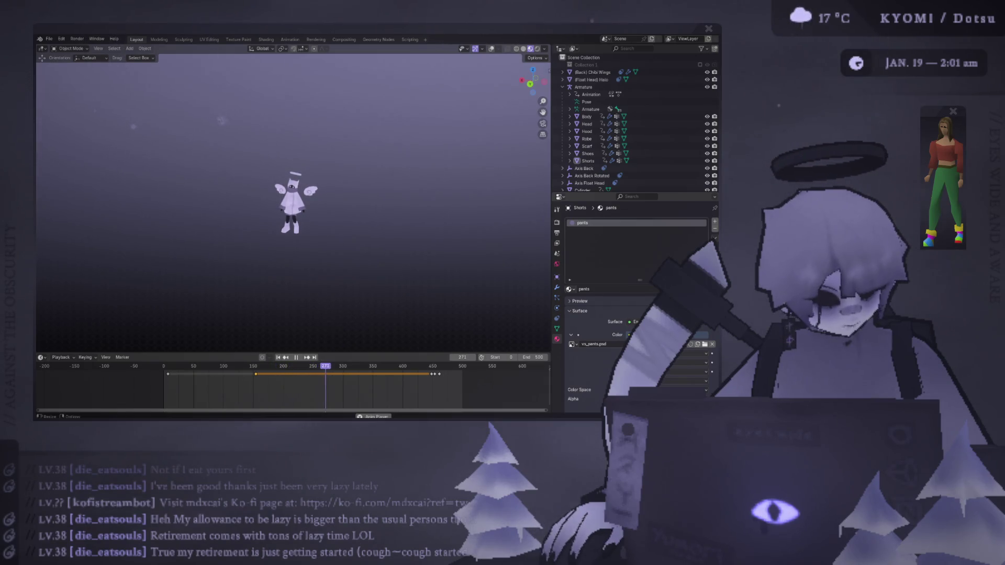
# Zoom in on the animated angel, then open the supporter thank-you list and move it left
pyautogui.scroll(8, 305, 191)
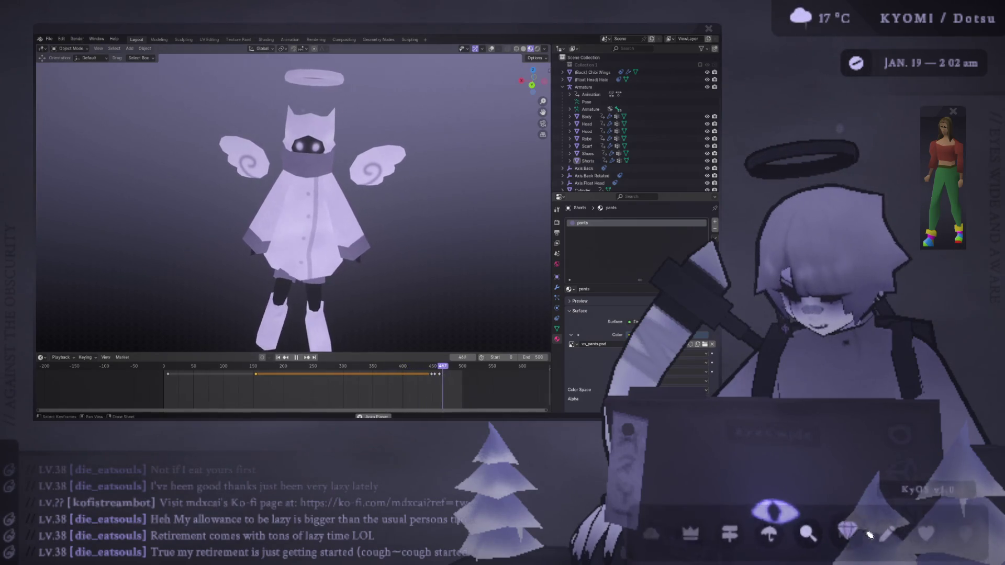
pyautogui.click(848, 533)
pyautogui.moveTo(428, 59)
pyautogui.mouseDown()
pyautogui.moveTo(432, 30)
pyautogui.moveTo(326, 36)
pyautogui.mouseUp()
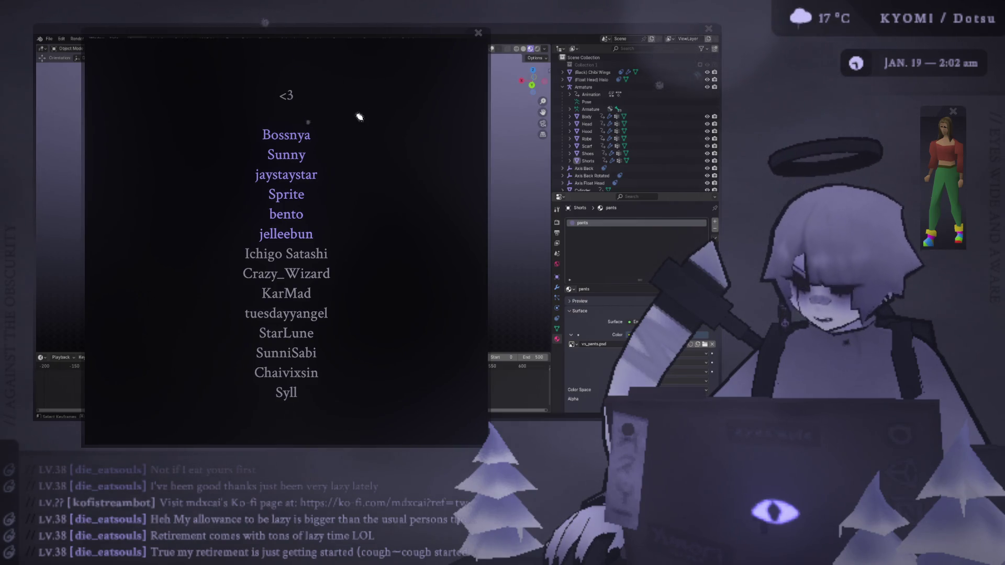
# Drag the supporter list right and down, uncovering the animated angel
pyautogui.moveTo(369, 77); pyautogui.dragTo(393, 70)
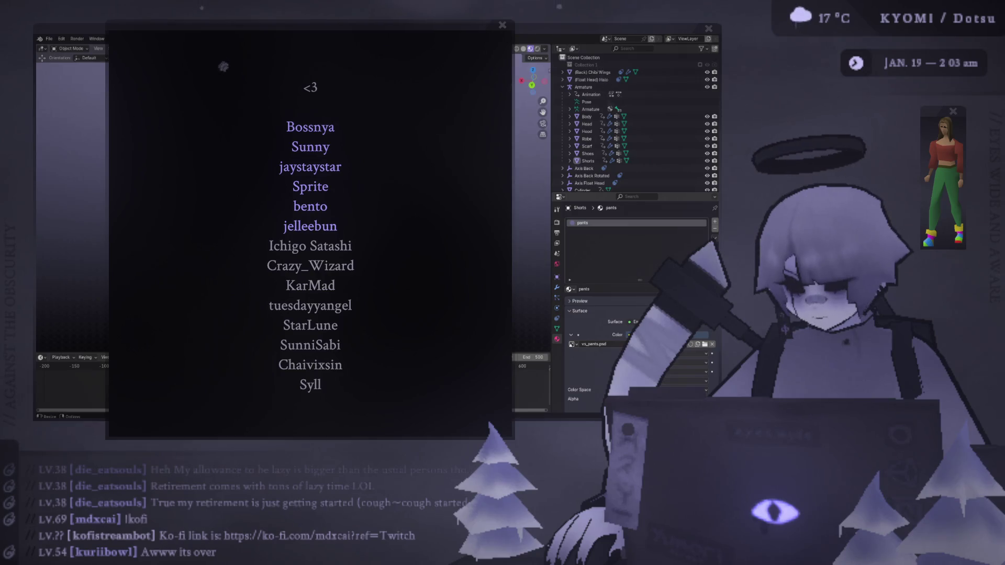
pyautogui.moveTo(421, 40)
pyautogui.mouseDown()
pyautogui.moveTo(445, 55)
pyautogui.moveTo(371, 82)
pyautogui.moveTo(387, 100)
pyautogui.moveTo(425, 83)
pyautogui.moveTo(432, 91)
pyautogui.mouseUp()
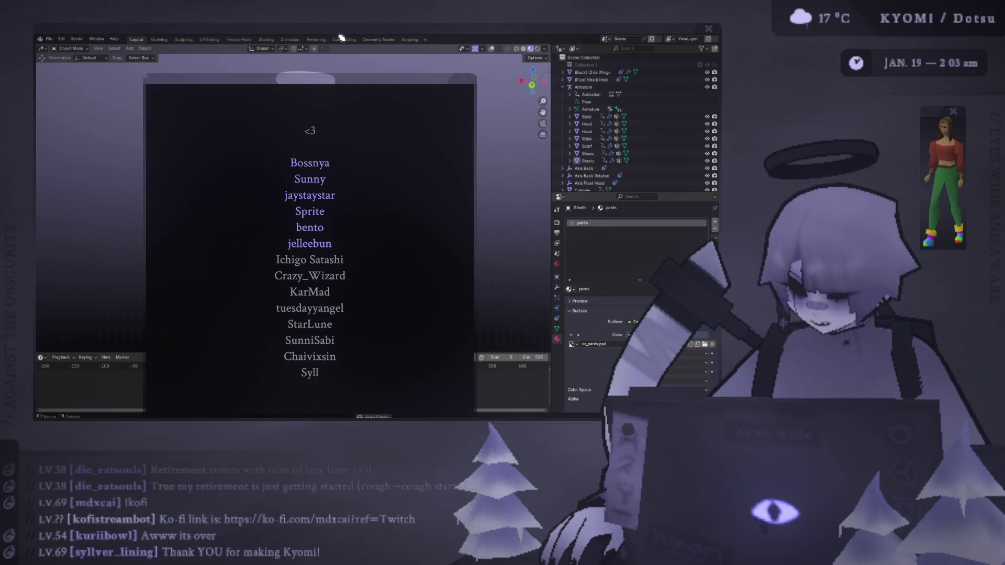
pyautogui.moveTo(355, 83)
pyautogui.mouseDown()
pyautogui.moveTo(650, 73)
pyautogui.moveTo(635, 56)
pyautogui.mouseUp()
# Raise Blender over the supporter list, orbit around the angel, and box-select all its parts
pyautogui.keyDown('ctrl'); pyautogui.moveTo(335, 199); pyautogui.dragTo(314, 234, button='middle'); pyautogui.keyUp('ctrl')
pyautogui.scroll(-1, 310, 232)
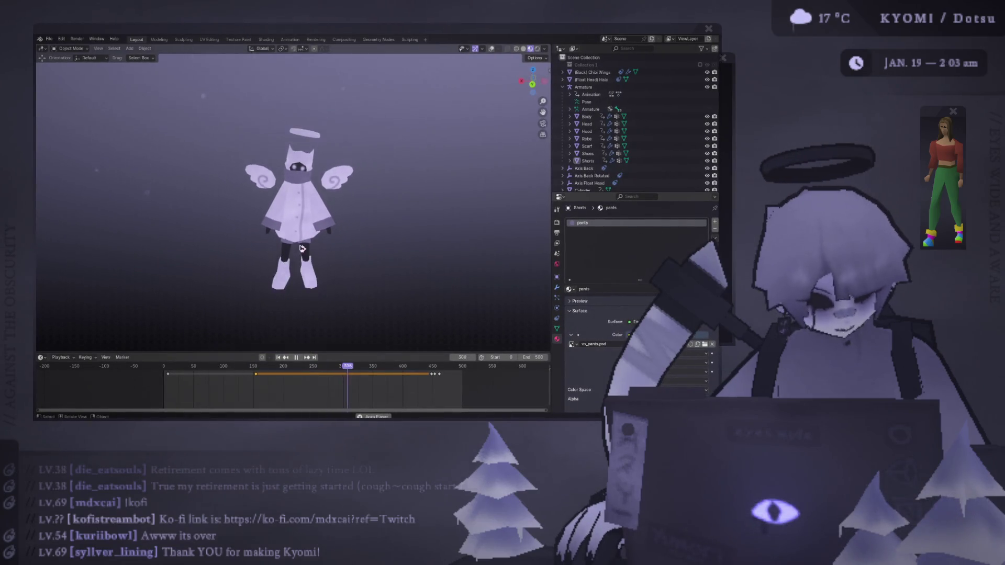
pyautogui.scroll(2, 297, 249)
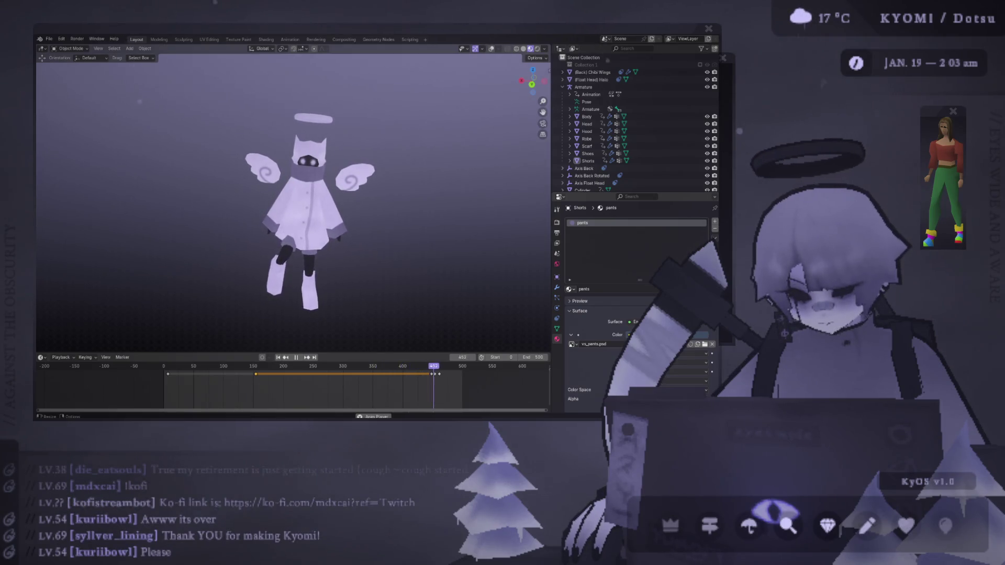
pyautogui.moveTo(220, 209)
pyautogui.mouseDown(button='middle')
pyautogui.moveTo(168, 199)
pyautogui.moveTo(458, 205)
pyautogui.moveTo(421, 307)
pyautogui.moveTo(376, 150)
pyautogui.moveTo(475, 344)
pyautogui.moveTo(359, 305)
pyautogui.moveTo(359, 281)
pyautogui.moveTo(319, 252)
pyautogui.moveTo(344, 215)
pyautogui.mouseUp(button='middle')
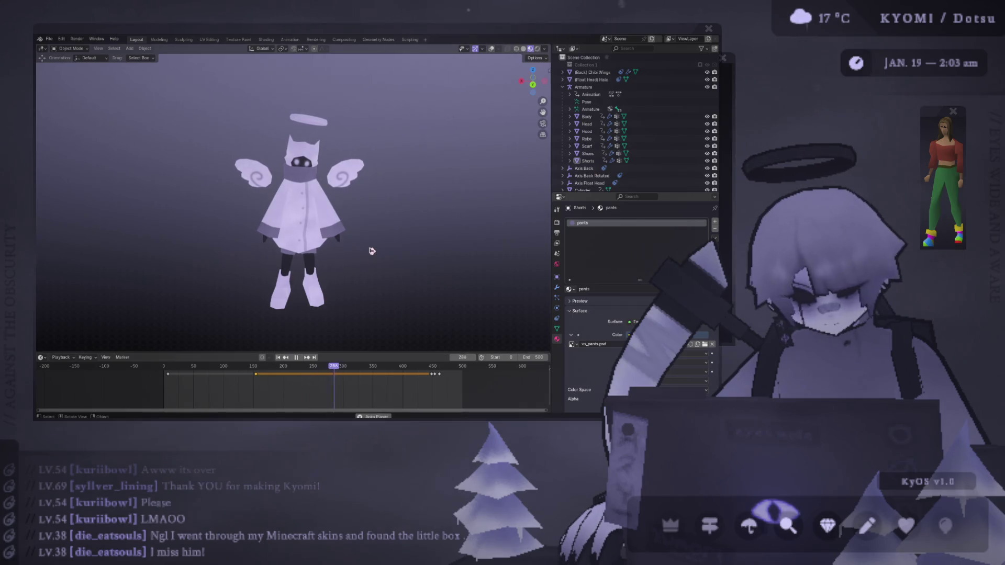
pyautogui.moveTo(372, 251)
pyautogui.mouseDown(button='middle')
pyautogui.moveTo(401, 237)
pyautogui.moveTo(96, 253)
pyautogui.moveTo(350, 243)
pyautogui.mouseUp(button='middle')
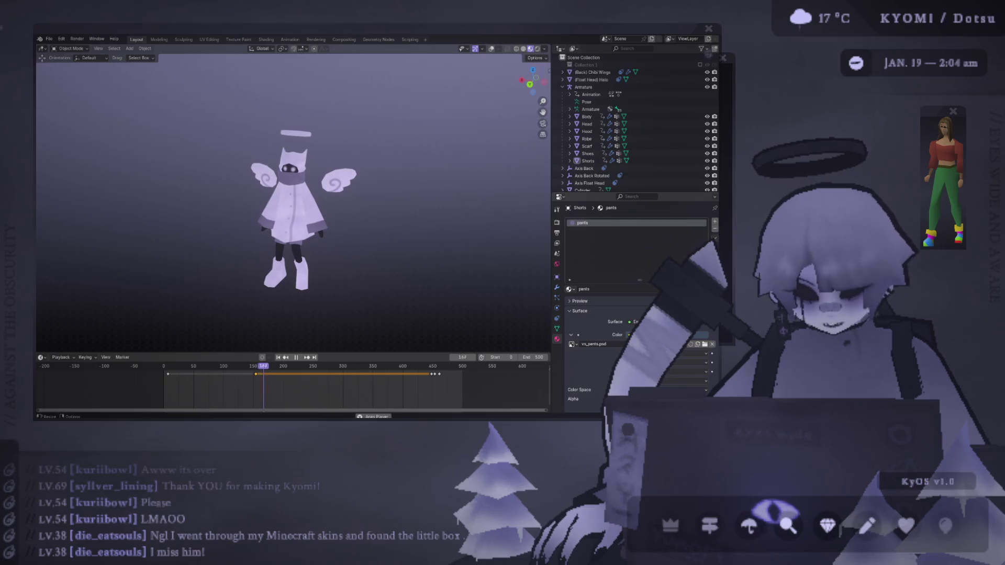
pyautogui.moveTo(218, 96)
pyautogui.mouseDown()
pyautogui.moveTo(413, 293)
pyautogui.moveTo(407, 327)
pyautogui.moveTo(254, 191)
pyautogui.moveTo(240, 108)
pyautogui.moveTo(416, 315)
pyautogui.moveTo(363, 298)
pyautogui.mouseUp()
pyautogui.moveTo(363, 298)
pyautogui.mouseDown(button='middle')
pyautogui.moveTo(385, 225)
pyautogui.moveTo(295, 215)
pyautogui.mouseUp(button='middle')
# Switch to the front view of the angel and tilt slightly to look down on it
pyautogui.press('KP_1')
pyautogui.scroll(5, 296, 220)
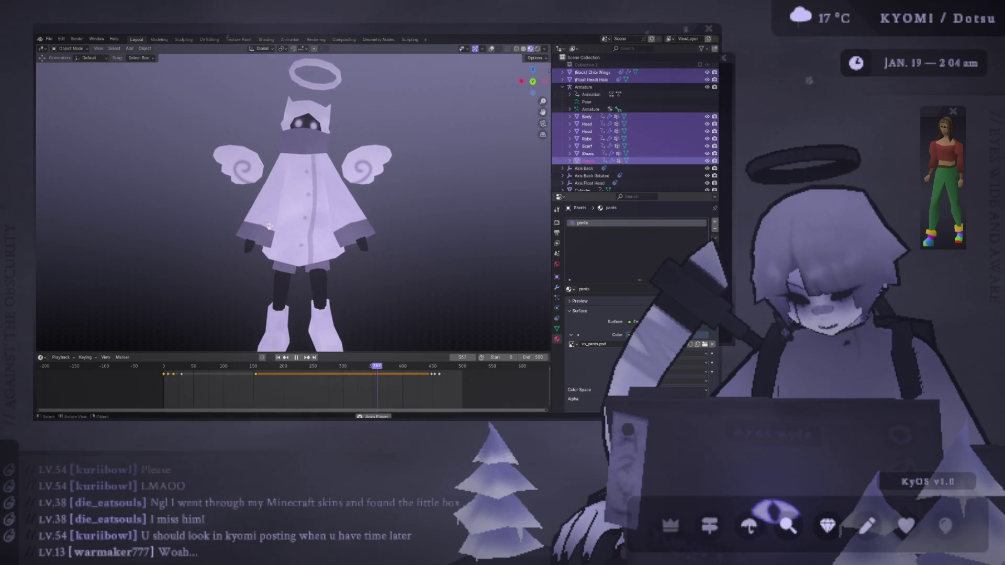
pyautogui.scroll(-4, 297, 224)
pyautogui.moveTo(297, 224)
pyautogui.mouseDown(button='middle')
pyautogui.moveTo(294, 254)
pyautogui.moveTo(293, 237)
pyautogui.mouseUp(button='middle')
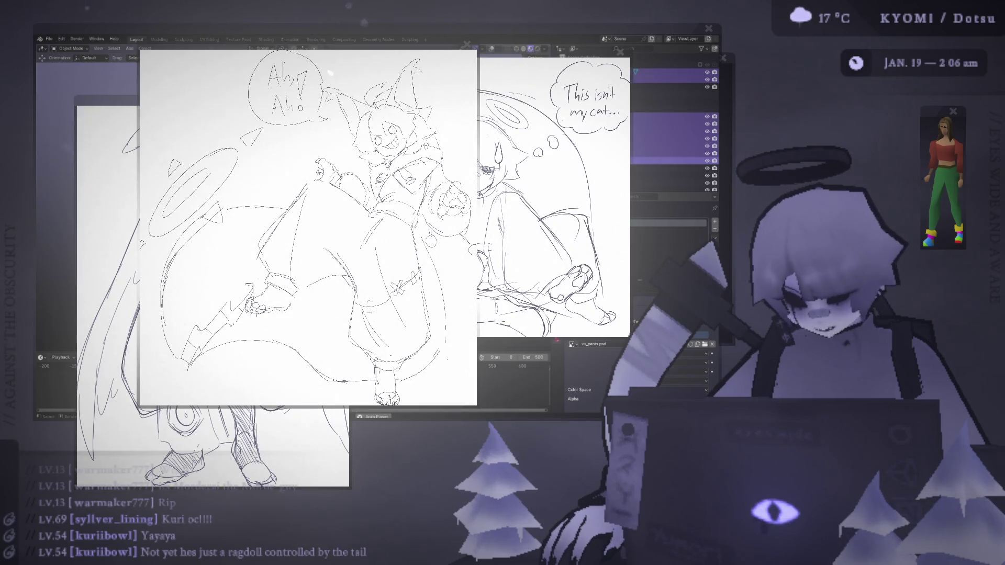
# Move the Ah! Ah! sketch to the upper left, then orbit, zoom and flip through UV Editing in Blender
pyautogui.moveTo(736, 381)
pyautogui.mouseDown()
pyautogui.moveTo(483, 296)
pyautogui.moveTo(304, 52)
pyautogui.moveTo(354, 72)
pyautogui.mouseUp()
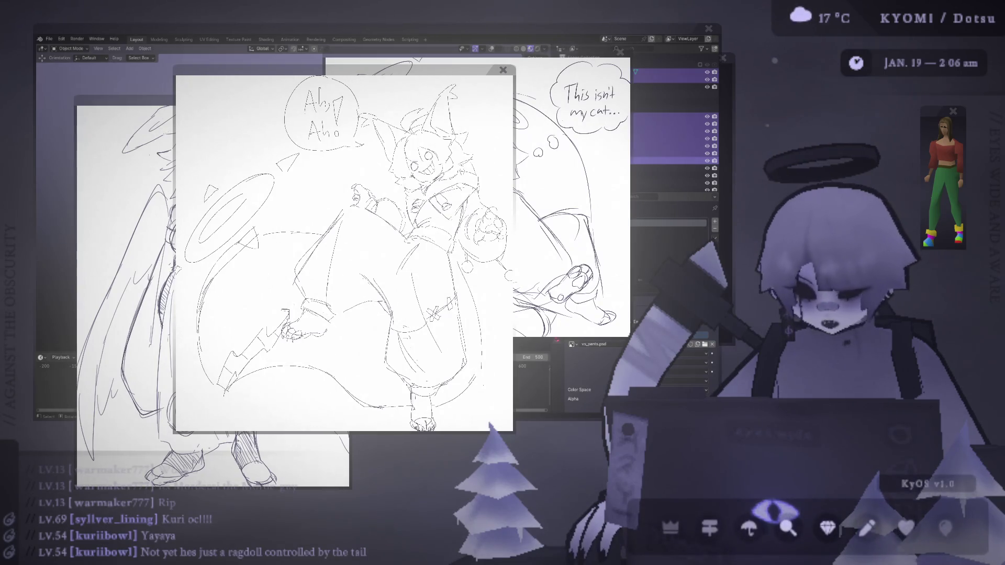
pyautogui.hotkey('alt', 'Tab')
pyautogui.moveTo(335, 179); pyautogui.dragTo(399, 175, button='middle')
pyautogui.scroll(5, 315, 193)
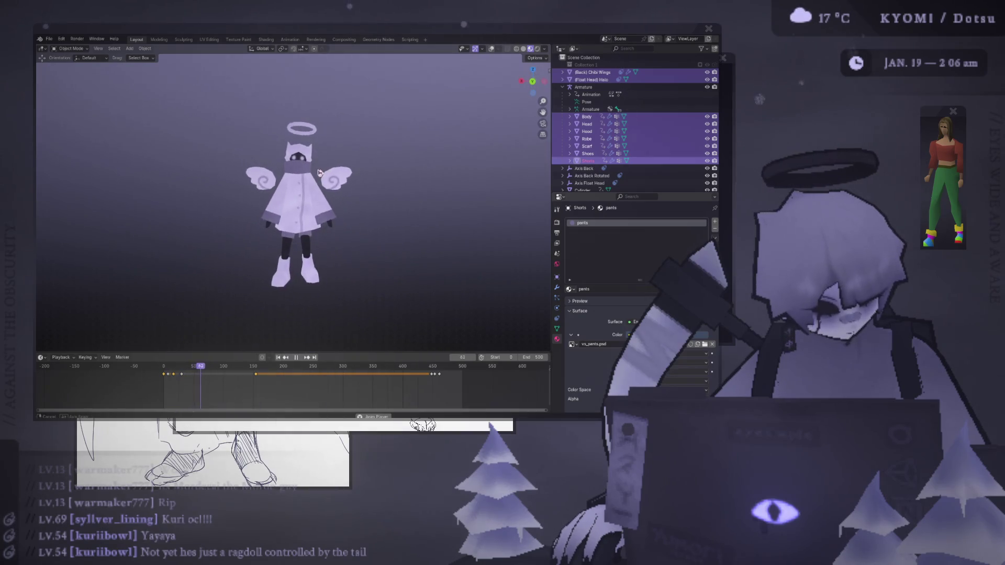
pyautogui.scroll(-3, 128, 188)
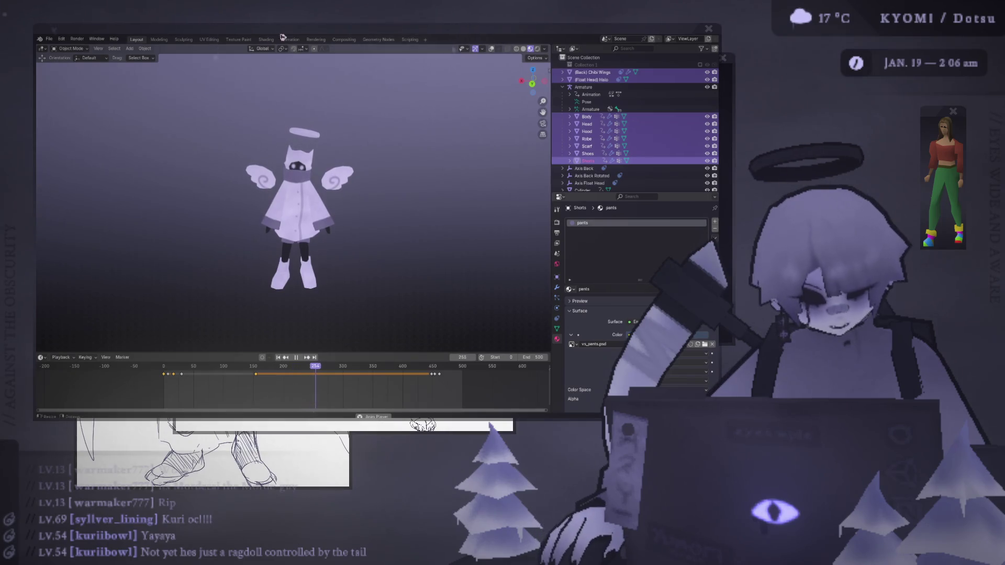
pyautogui.click(209, 39)
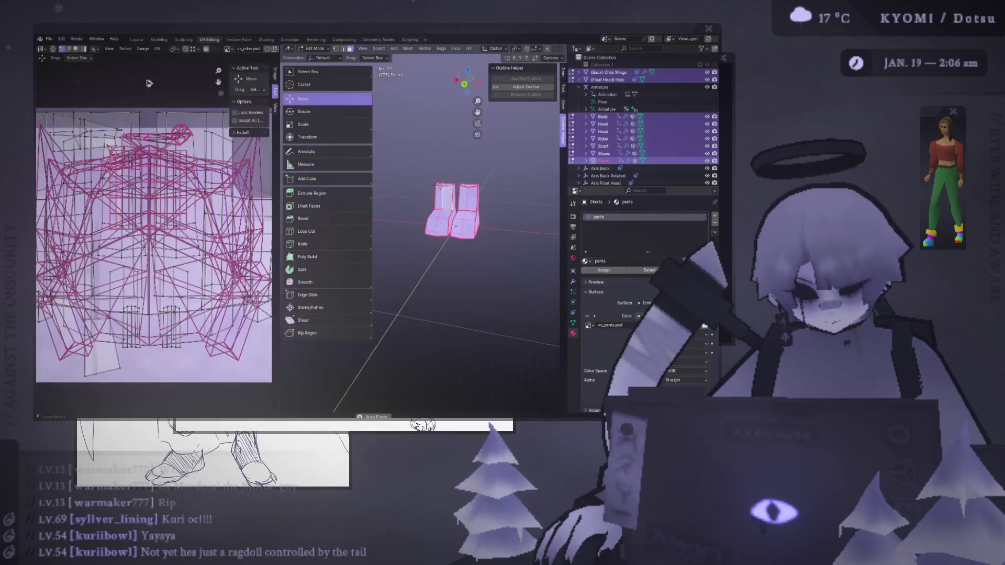
pyautogui.click(136, 40)
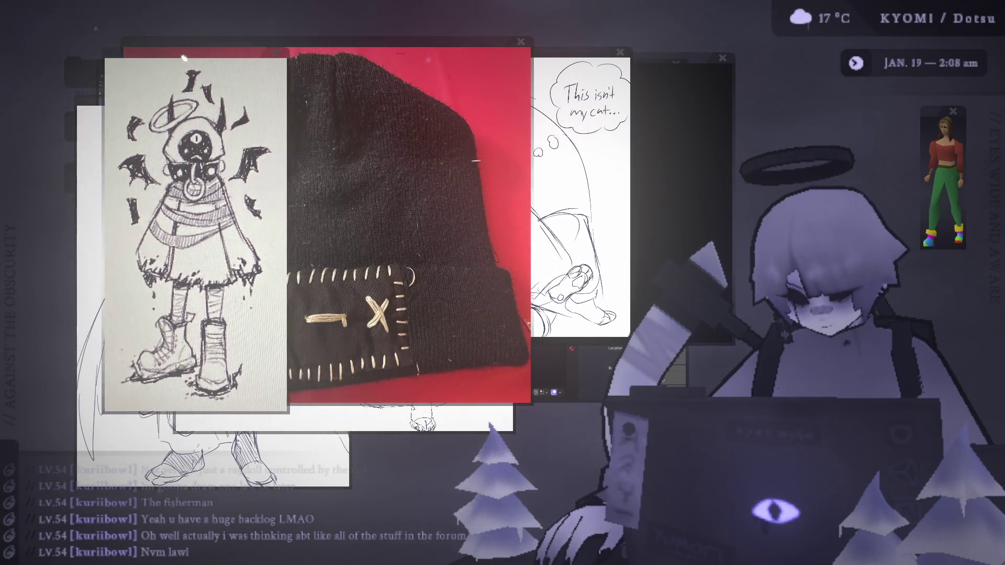
# Rotate the KyOS dock to Blender's icon and bring the angel scene back in front
pyautogui.moveTo(673, 545)
pyautogui.moveTo(673, 544); pyautogui.dragTo(817, 529)
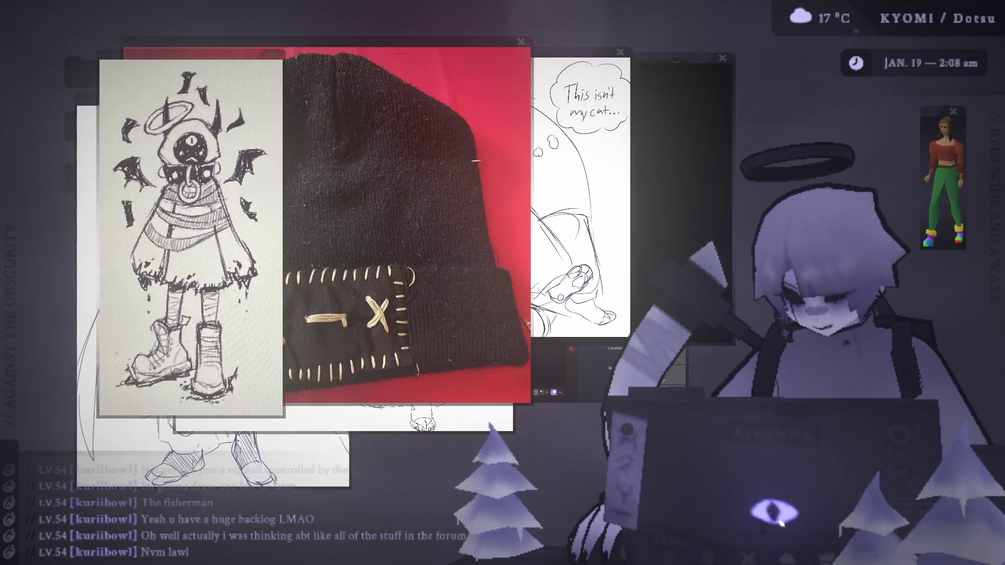
pyautogui.click(818, 529)
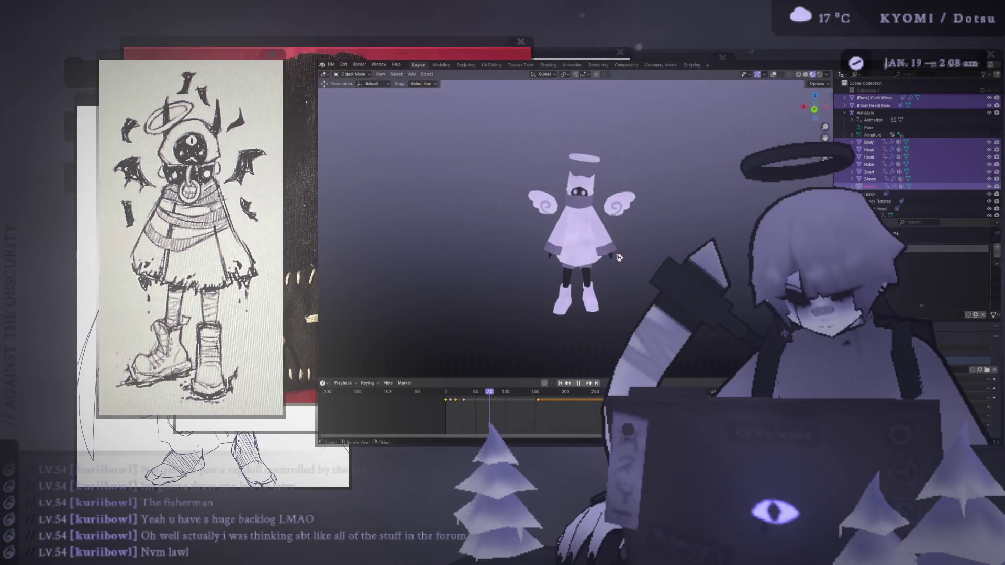
pyautogui.scroll(3, 638, 261)
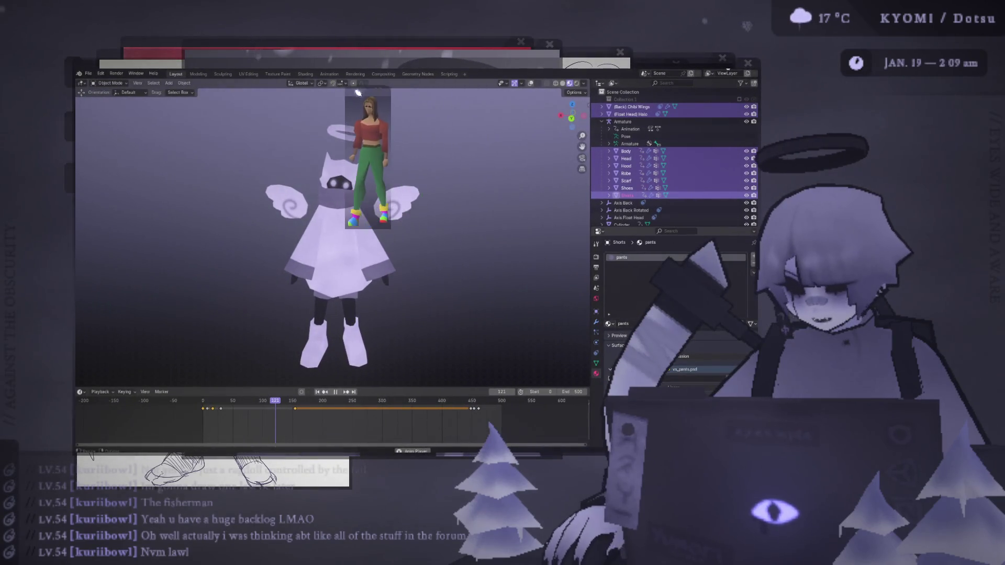
# Place the green-trousered character reference beside the angel to compare heights, then dismiss it
pyautogui.moveTo(454, 42)
pyautogui.mouseDown()
pyautogui.moveTo(354, 78)
pyautogui.moveTo(438, 64)
pyautogui.moveTo(485, 121)
pyautogui.moveTo(474, 136)
pyautogui.mouseUp()
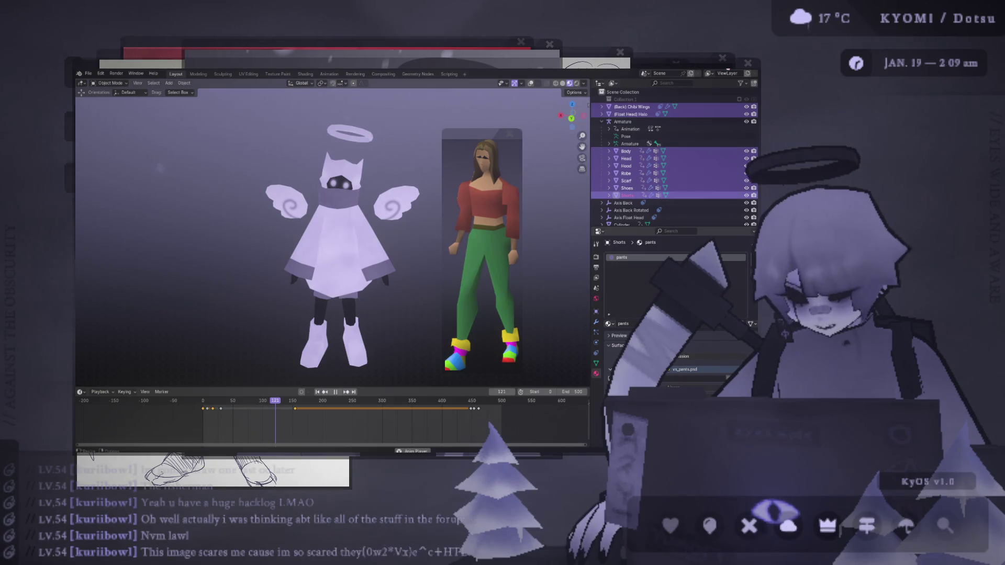
pyautogui.click(345, 251)
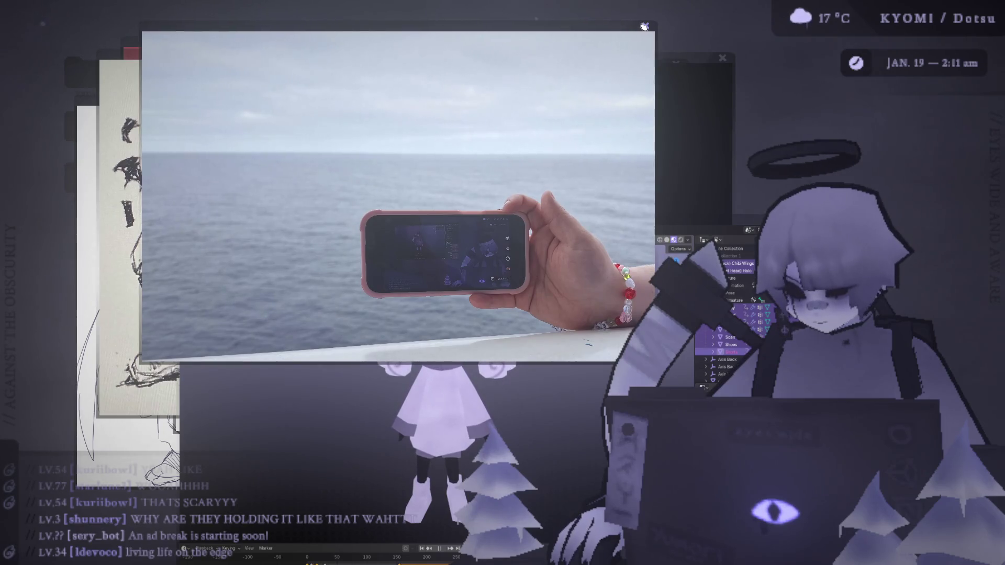
pyautogui.moveTo(521, 29); pyautogui.dragTo(240, 43)
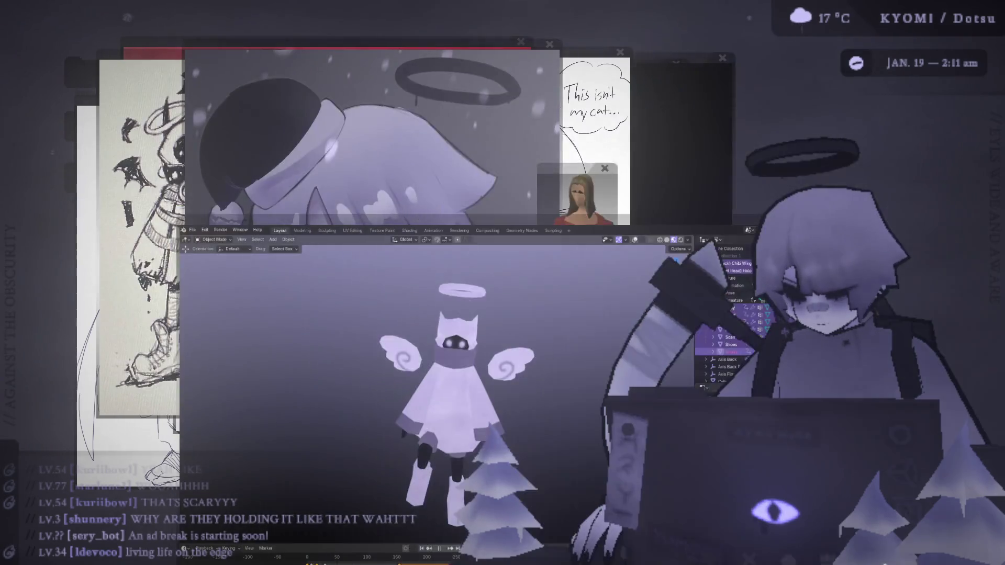
pyautogui.moveTo(866, 561)
pyautogui.click(866, 527)
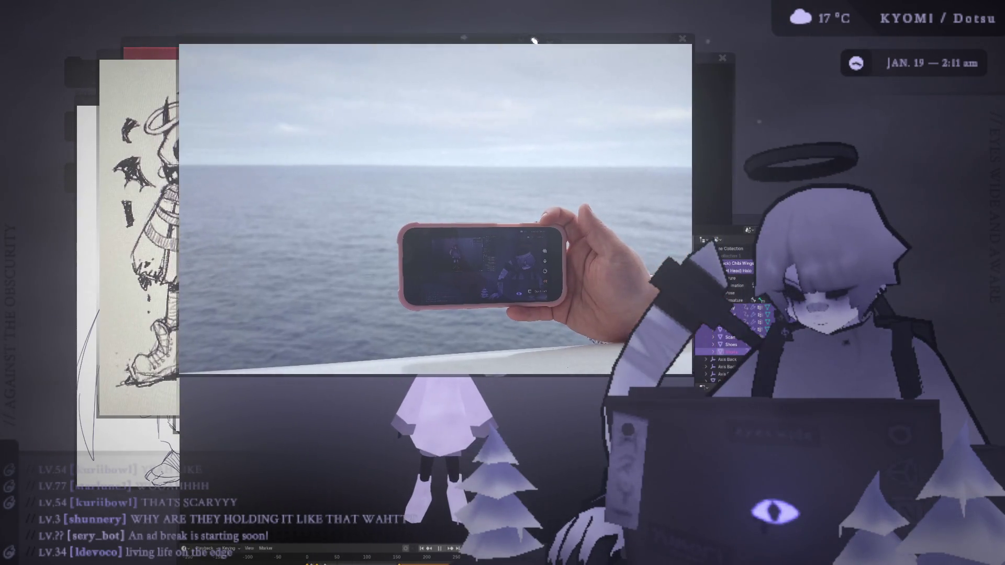
pyautogui.moveTo(533, 41)
pyautogui.mouseDown()
pyautogui.moveTo(513, 3)
pyautogui.moveTo(493, 4)
pyautogui.moveTo(519, 87)
pyautogui.mouseUp()
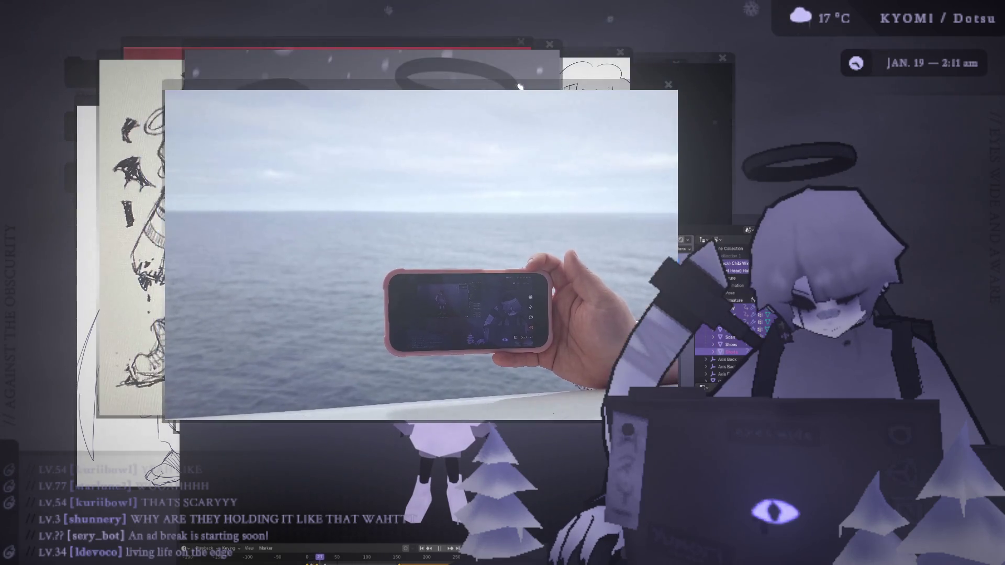